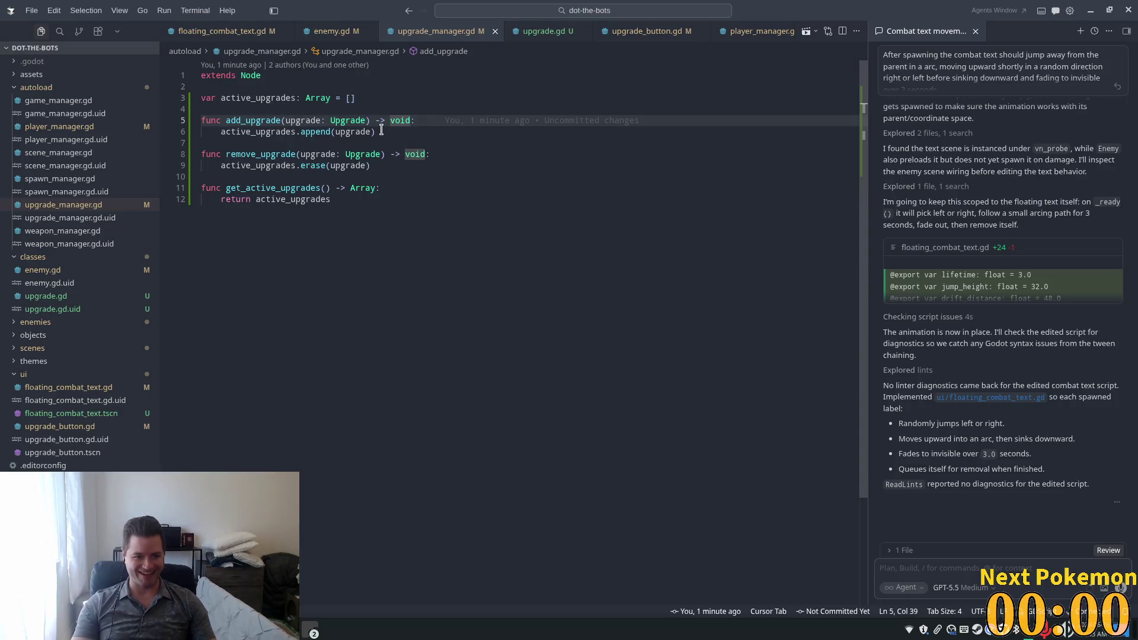
Step: Delete the print("attack enemy") debug line from enemy.gd's _on_input_event handler
{"action": "left_click", "coordinate": [325, 33]}
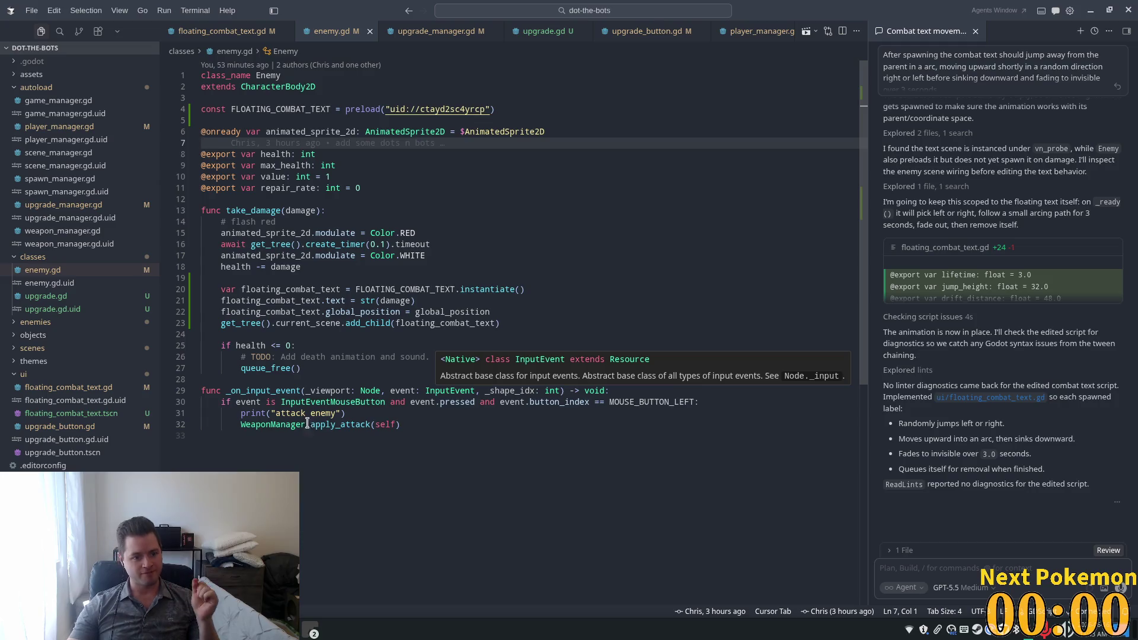
{"action": "left_click", "coordinate": [336, 425]}
{"action": "mouse_move", "coordinate": [349, 415]}
{"action": "left_mouse_down"}
{"action": "mouse_move", "coordinate": [225, 403]}
{"action": "mouse_move", "coordinate": [202, 413]}
{"action": "left_mouse_up"}
{"action": "key", "text": "BackSpace"}
{"action": "key", "text": "BackSpace"}
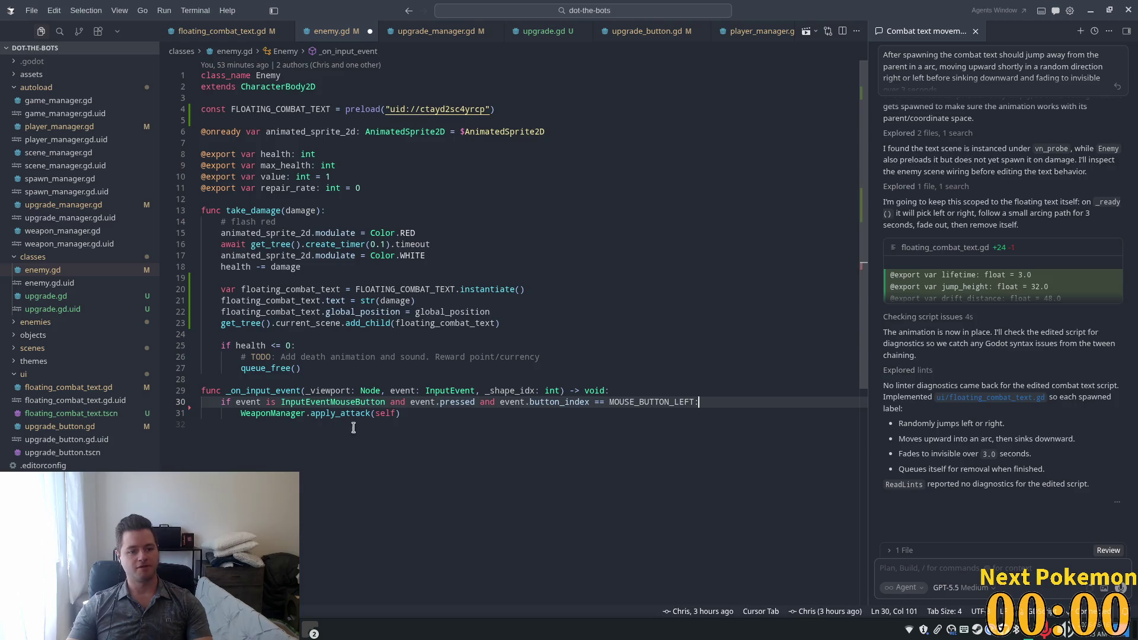
Step: Run the DoT The Bots project from the Godot editor
{"action": "left_click", "coordinate": [534, 301]}
{"action": "key", "text": "alt+Tab"}
{"action": "left_click", "coordinate": [978, 27]}
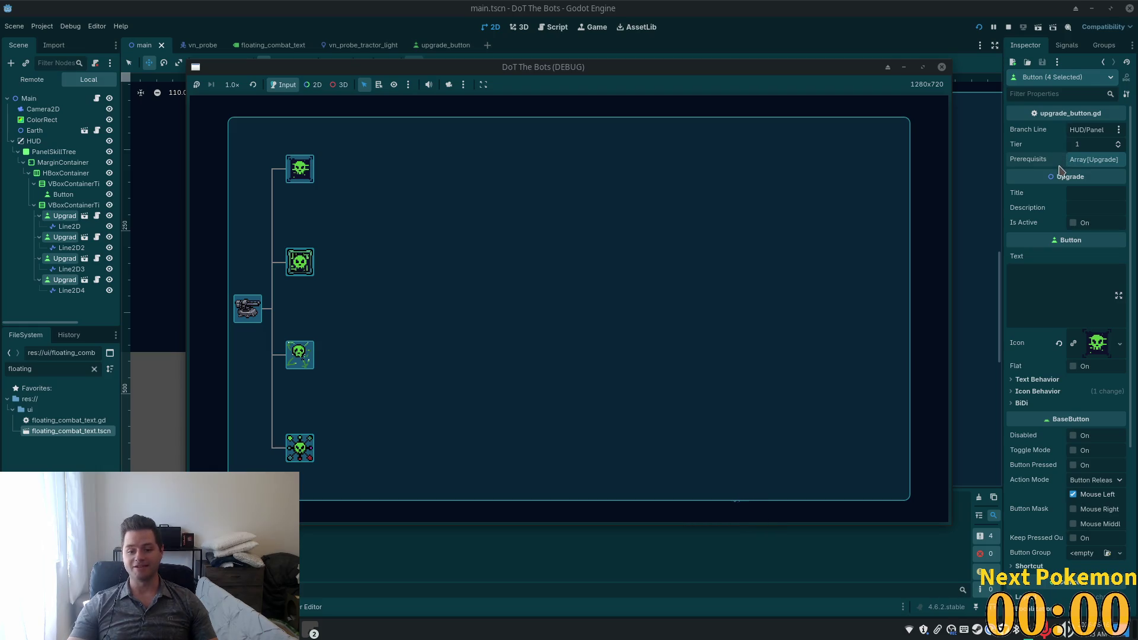
Step: Close the DoT The Bots (DEBUG) game window
{"action": "left_click", "coordinate": [942, 67]}
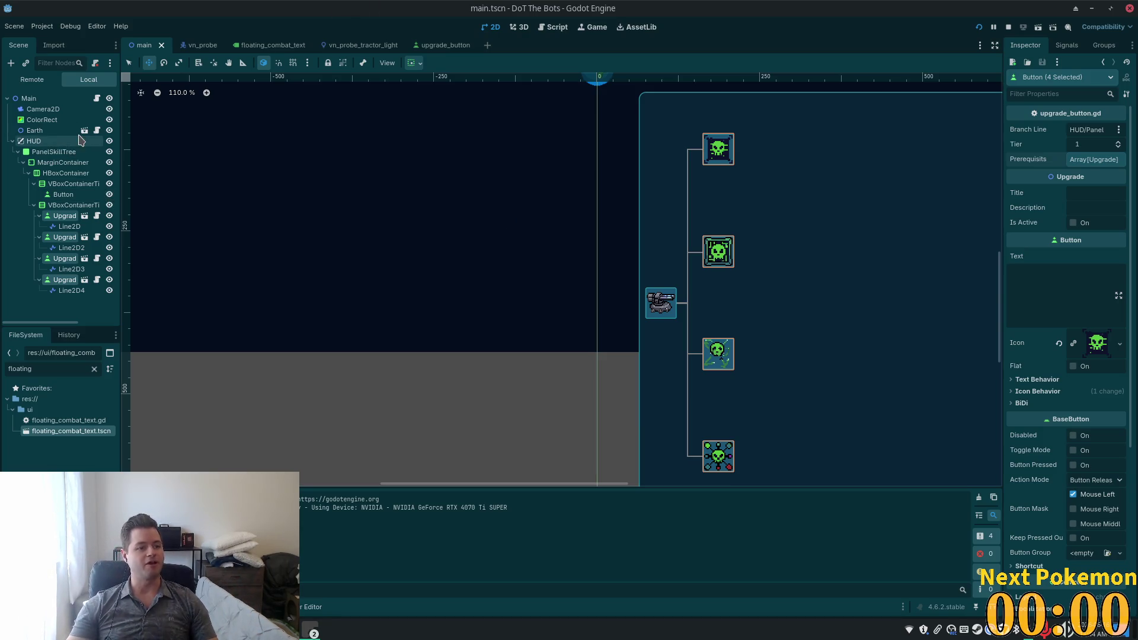
Step: Hide the HUD node, run the game without the skill-tree panel, then stop it
{"action": "left_click", "coordinate": [109, 141]}
{"action": "key", "text": "F5"}
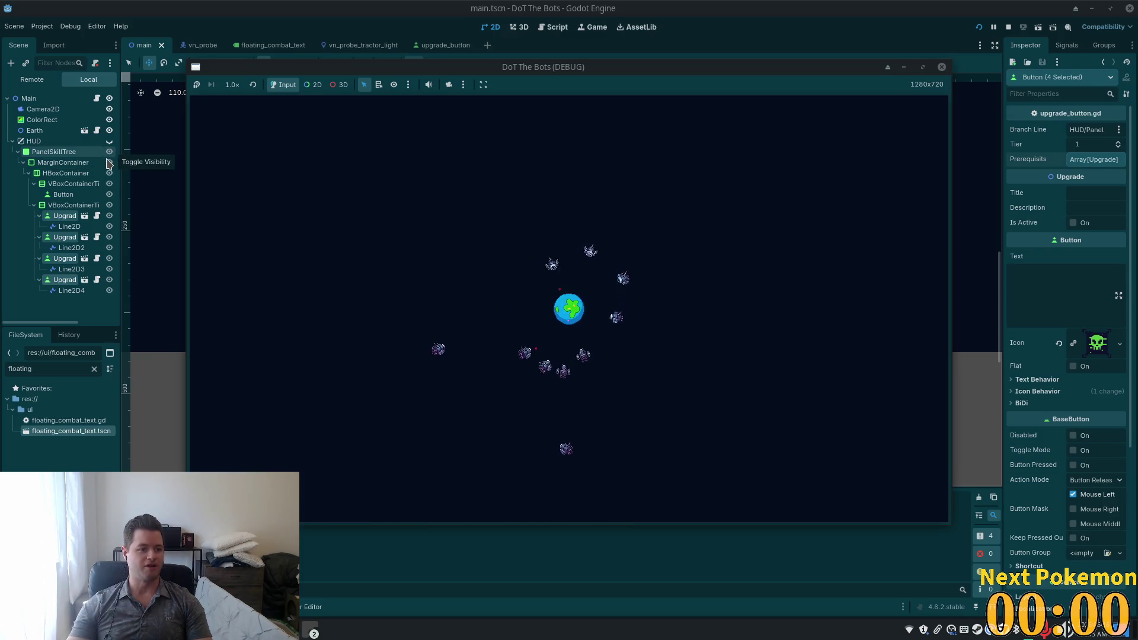
{"action": "key", "text": "F8"}
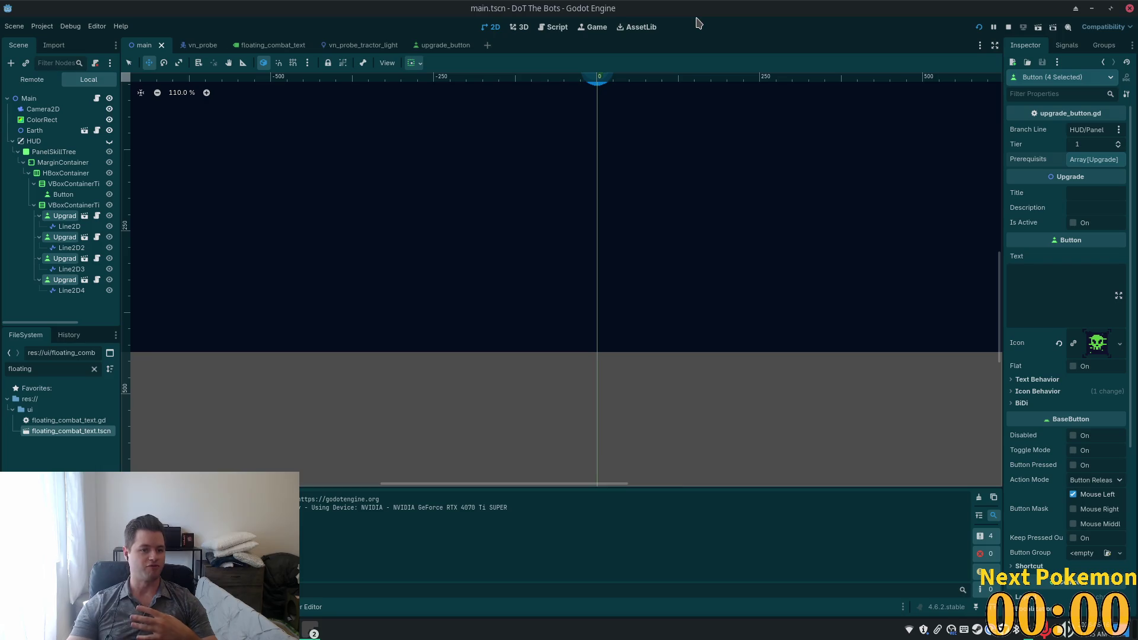
Step: Turn the HUD node's visibility back on in the Scene dock
{"action": "scroll", "coordinate": [713, 232], "scroll_direction": "down", "scroll_amount": 5}
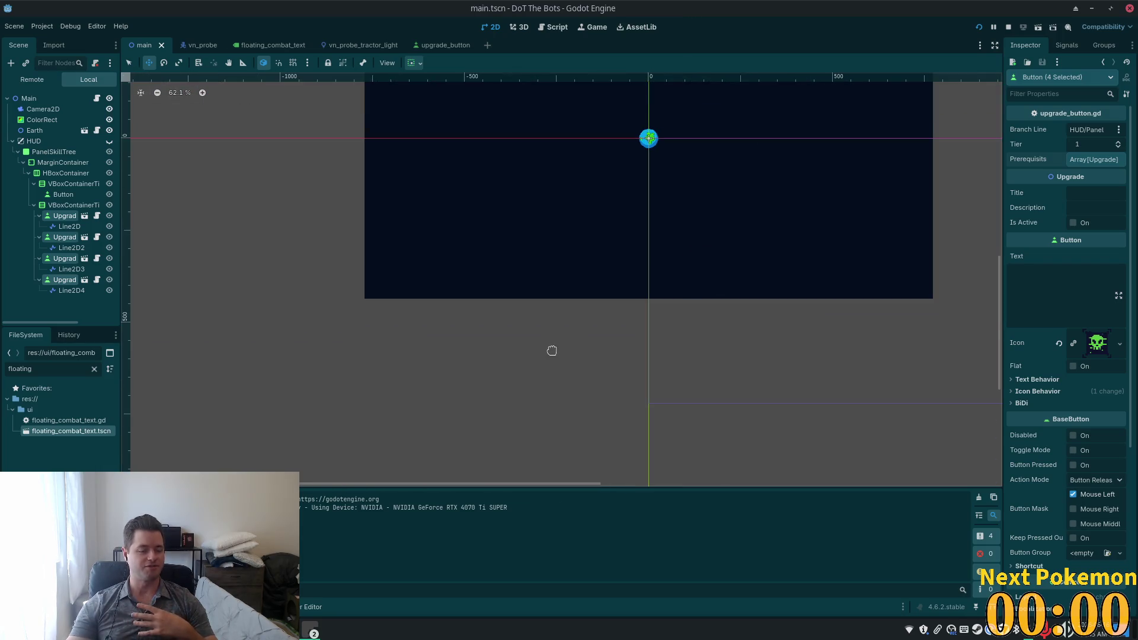
{"action": "left_click", "coordinate": [110, 143]}
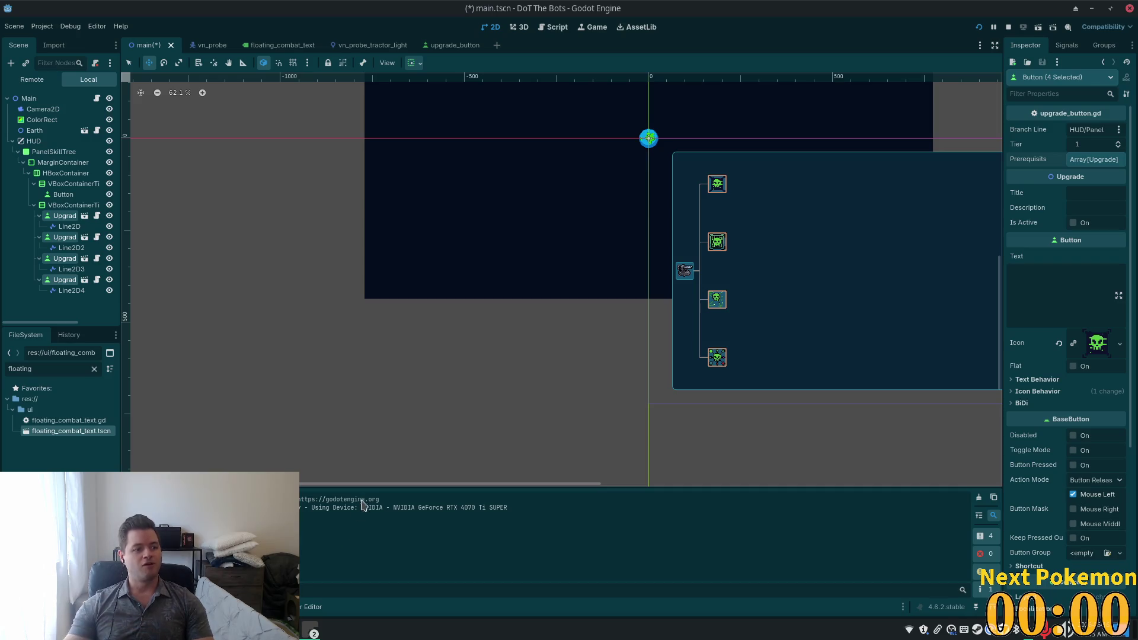
{"action": "scroll", "coordinate": [752, 235], "scroll_direction": "up", "scroll_amount": 3}
{"action": "left_click_drag", "start_coordinate": [751, 232], "coordinate": [874, 304]}
{"action": "scroll", "coordinate": [836, 282], "scroll_direction": "down", "scroll_amount": 1}
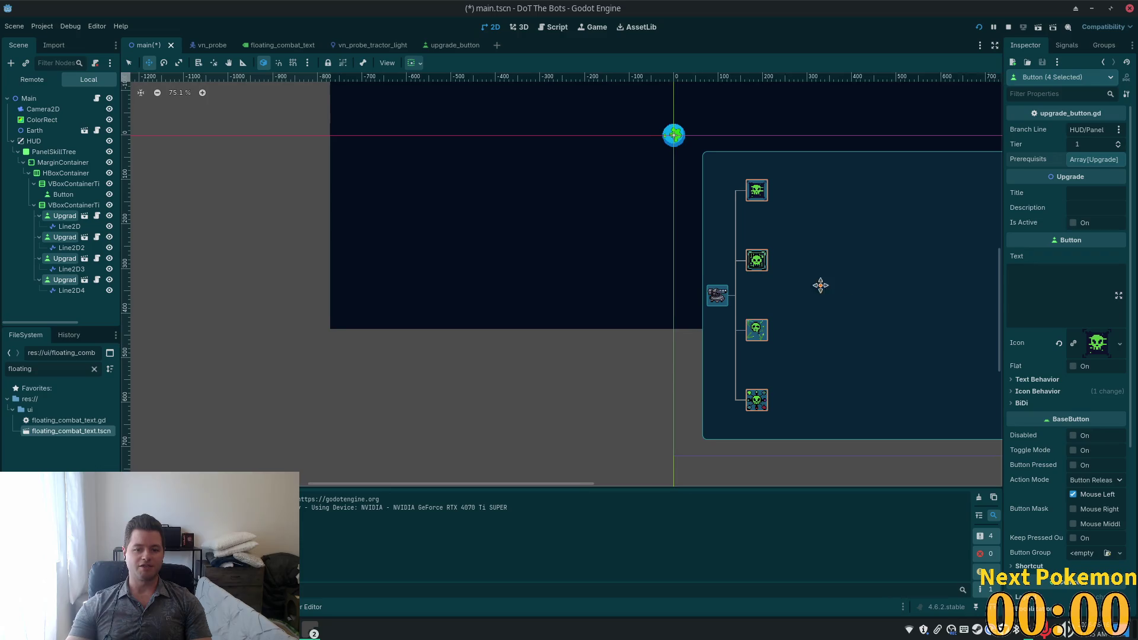
{"action": "left_click_drag", "start_coordinate": [850, 253], "coordinate": [691, 289]}
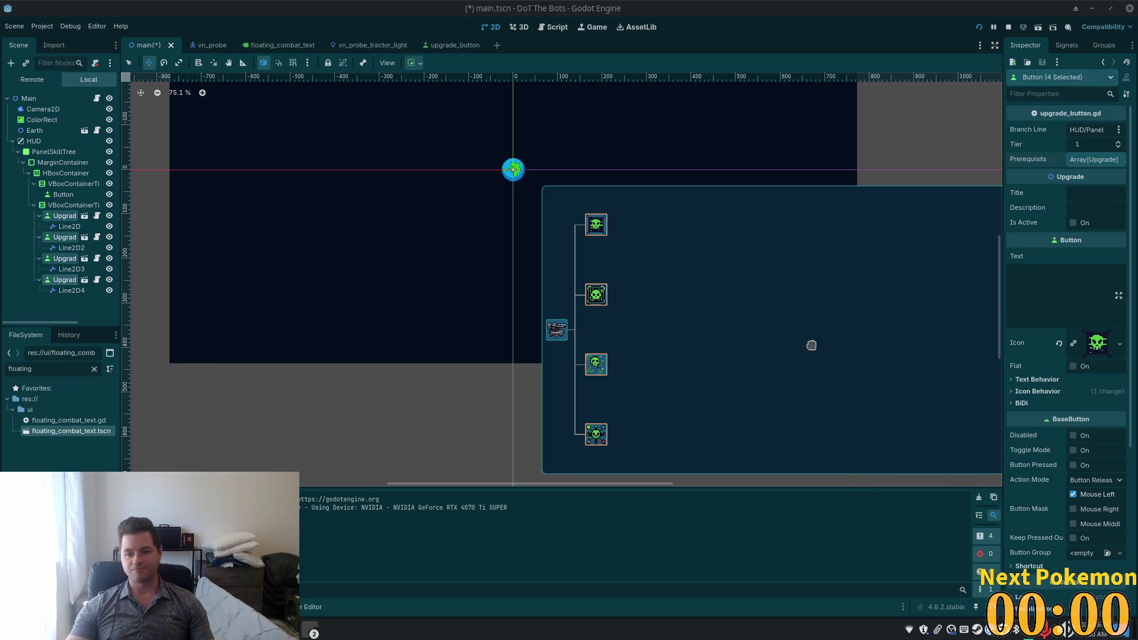
Step: Zoom and pan the 2D viewport to frame the whole skill-tree panel
{"action": "scroll", "coordinate": [937, 403], "scroll_direction": "down", "scroll_amount": 2}
{"action": "scroll", "coordinate": [890, 353], "scroll_direction": "up", "scroll_amount": 3}
{"action": "mouse_move", "coordinate": [861, 371]}
{"action": "left_mouse_down"}
{"action": "mouse_move", "coordinate": [720, 270]}
{"action": "mouse_move", "coordinate": [735, 317]}
{"action": "mouse_move", "coordinate": [685, 294]}
{"action": "left_mouse_up"}
{"action": "scroll", "coordinate": [724, 299], "scroll_direction": "down", "scroll_amount": 1}
{"action": "scroll", "coordinate": [578, 300], "scroll_direction": "up", "scroll_amount": 1}
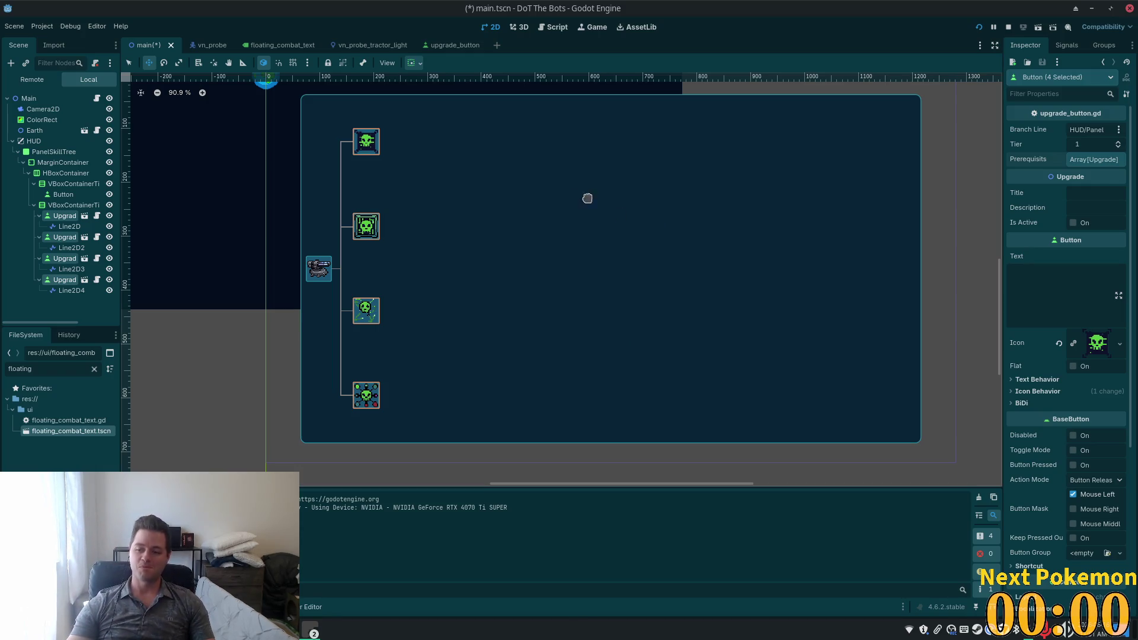
{"action": "scroll", "coordinate": [450, 279], "scroll_direction": "down", "scroll_amount": 3}
{"action": "scroll", "coordinate": [378, 262], "scroll_direction": "up", "scroll_amount": 3}
{"action": "scroll", "coordinate": [683, 279], "scroll_direction": "down", "scroll_amount": 1}
{"action": "left_click_drag", "start_coordinate": [683, 279], "coordinate": [630, 297]}
{"action": "left_click_drag", "start_coordinate": [753, 352], "coordinate": [750, 344]}
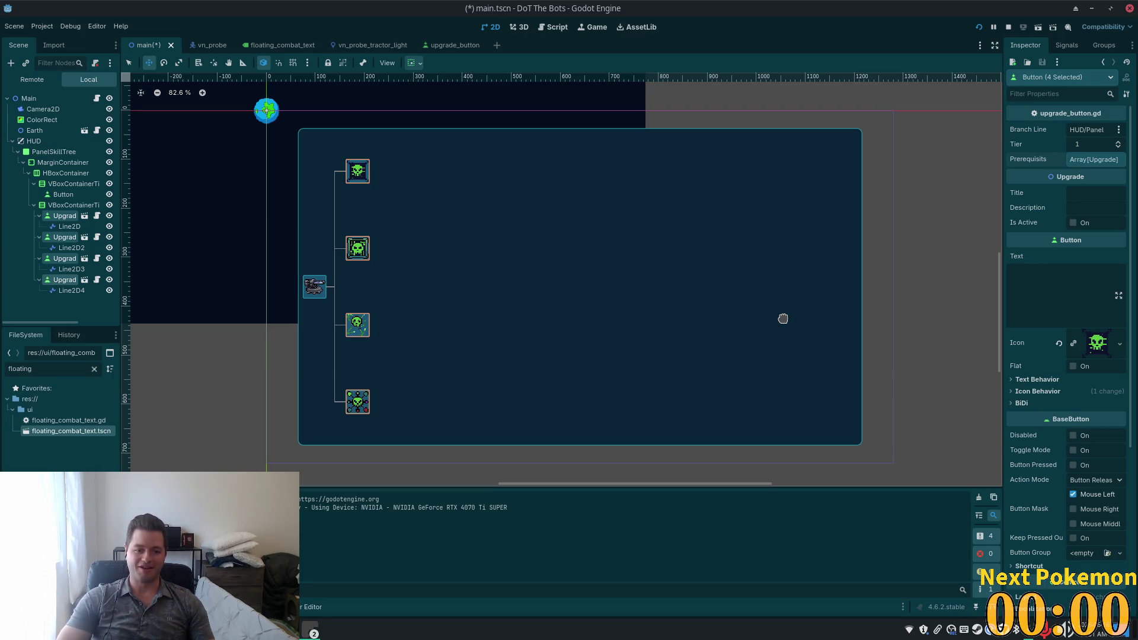
Step: Inspect the panel's upgrade icons and branch lines up close, then go to enemy.gd in Cursor
{"action": "scroll", "coordinate": [287, 220], "scroll_direction": "up", "scroll_amount": 3}
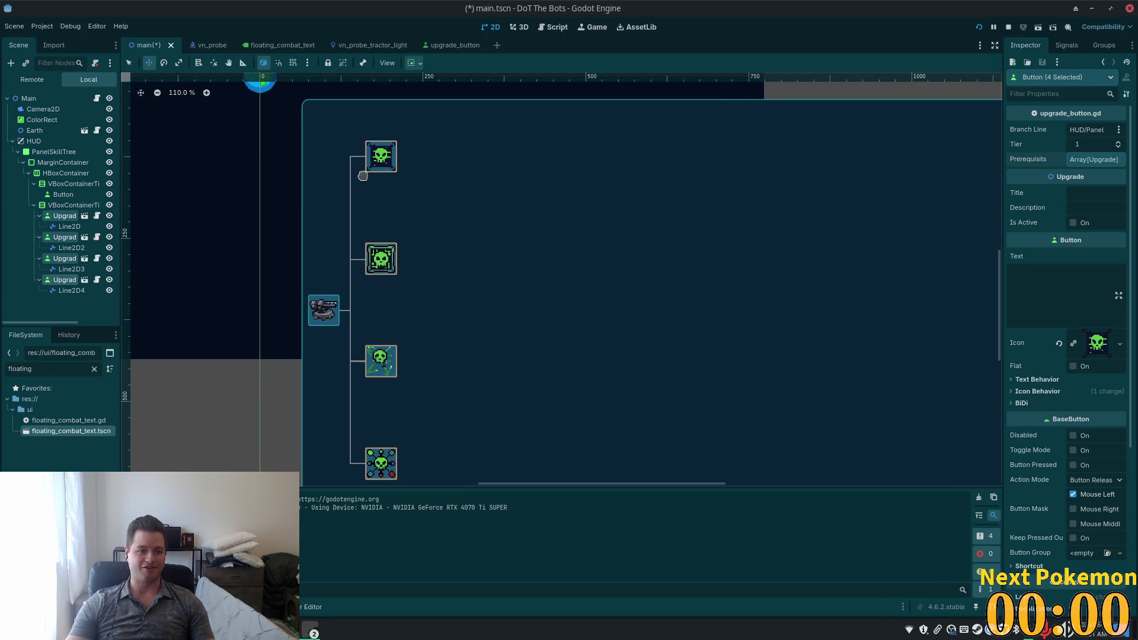
{"action": "scroll", "coordinate": [323, 240], "scroll_direction": "down", "scroll_amount": 3}
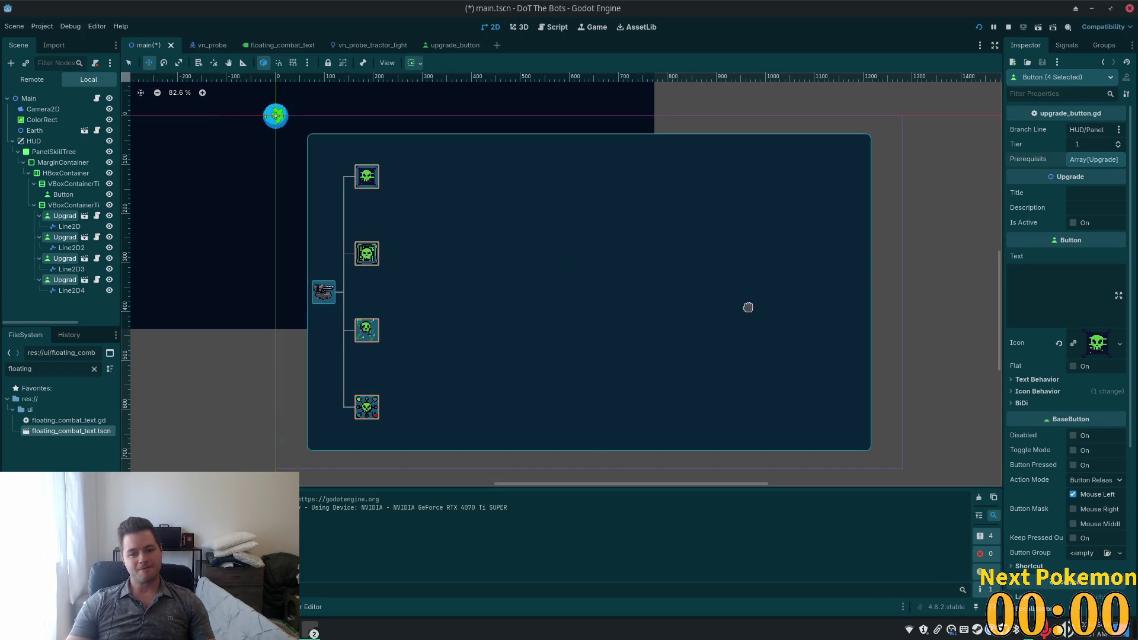
{"action": "scroll", "coordinate": [747, 308], "scroll_direction": "up", "scroll_amount": 1}
{"action": "scroll", "coordinate": [682, 303], "scroll_direction": "down", "scroll_amount": 1}
{"action": "scroll", "coordinate": [688, 303], "scroll_direction": "up", "scroll_amount": 1}
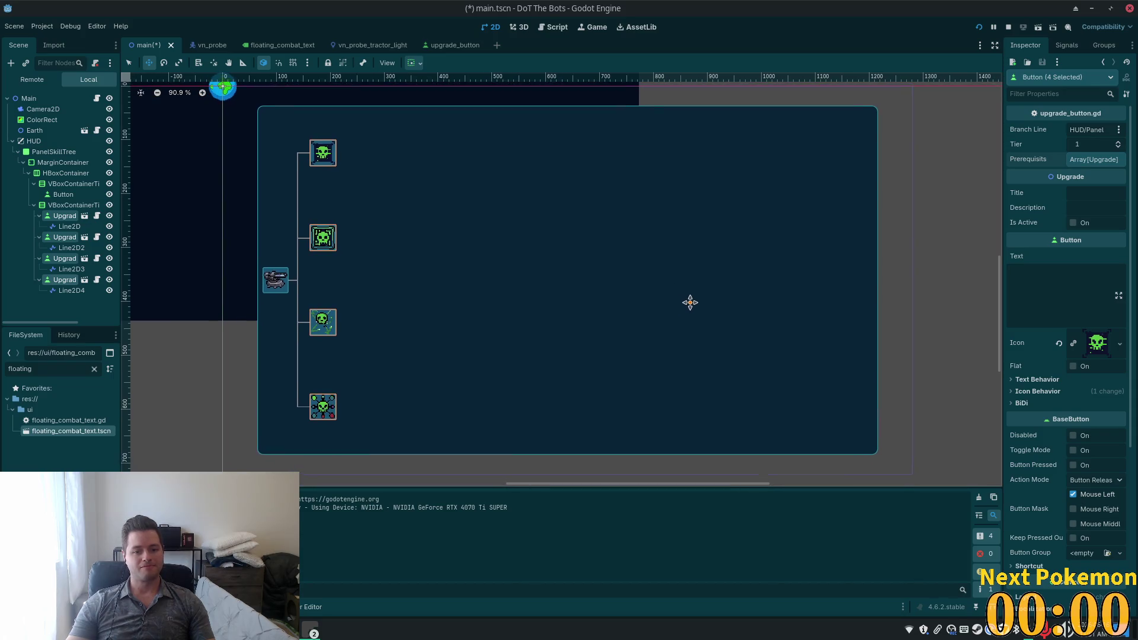
{"action": "scroll", "coordinate": [610, 297], "scroll_direction": "up", "scroll_amount": 1}
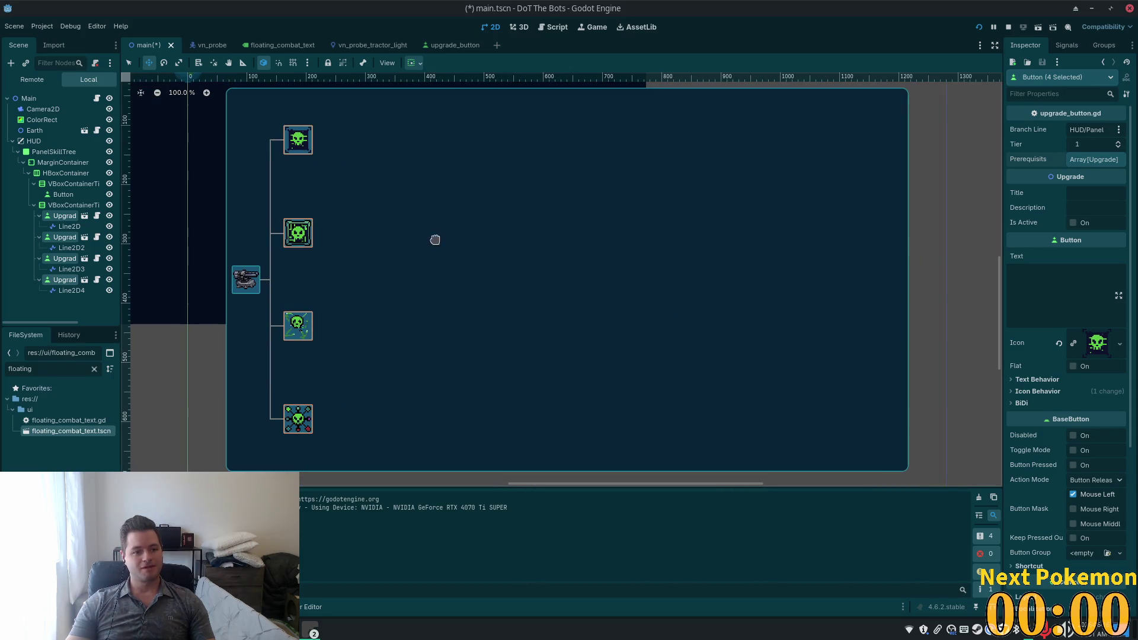
{"action": "scroll", "coordinate": [472, 249], "scroll_direction": "down", "scroll_amount": 1}
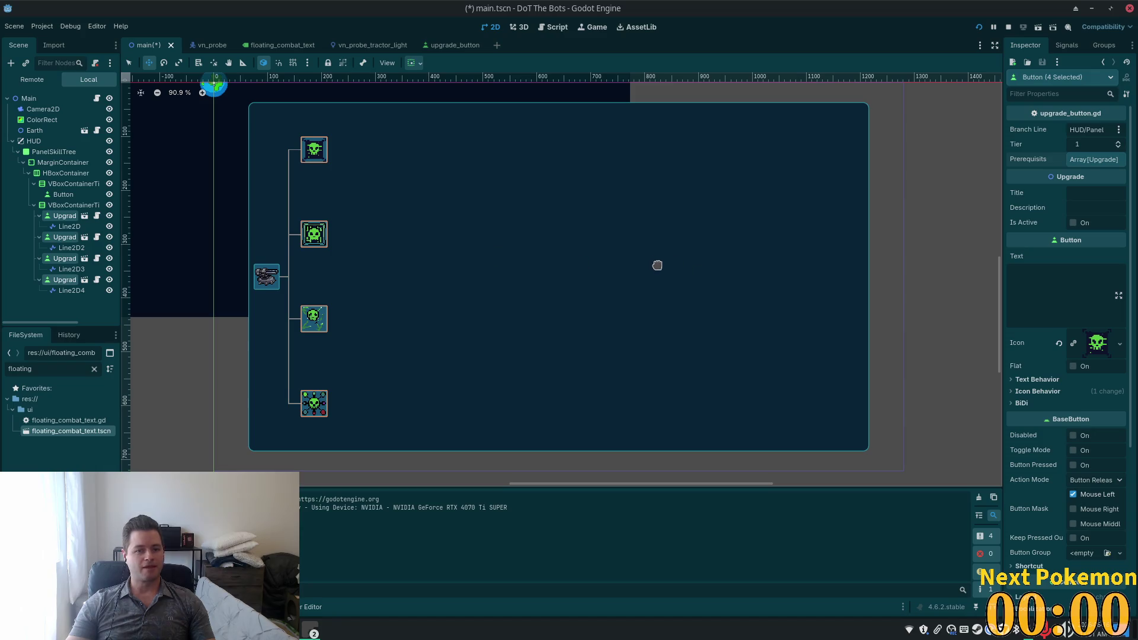
{"action": "scroll", "coordinate": [658, 267], "scroll_direction": "up", "scroll_amount": 1}
{"action": "scroll", "coordinate": [659, 276], "scroll_direction": "left", "scroll_amount": 1}
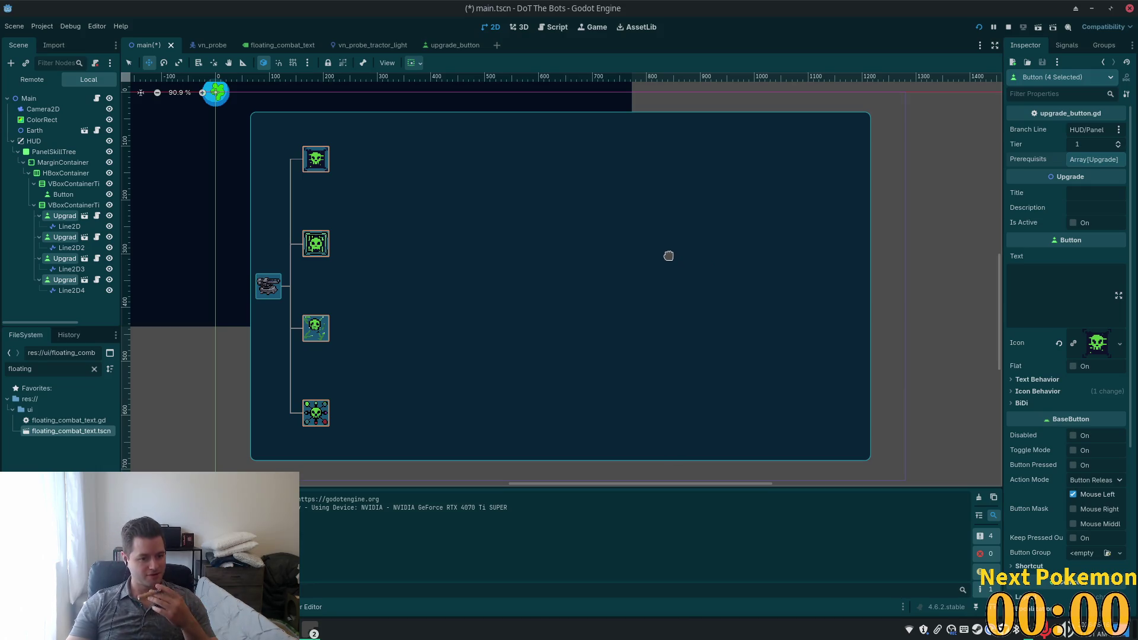
{"action": "scroll", "coordinate": [364, 289], "scroll_direction": "up", "scroll_amount": 4}
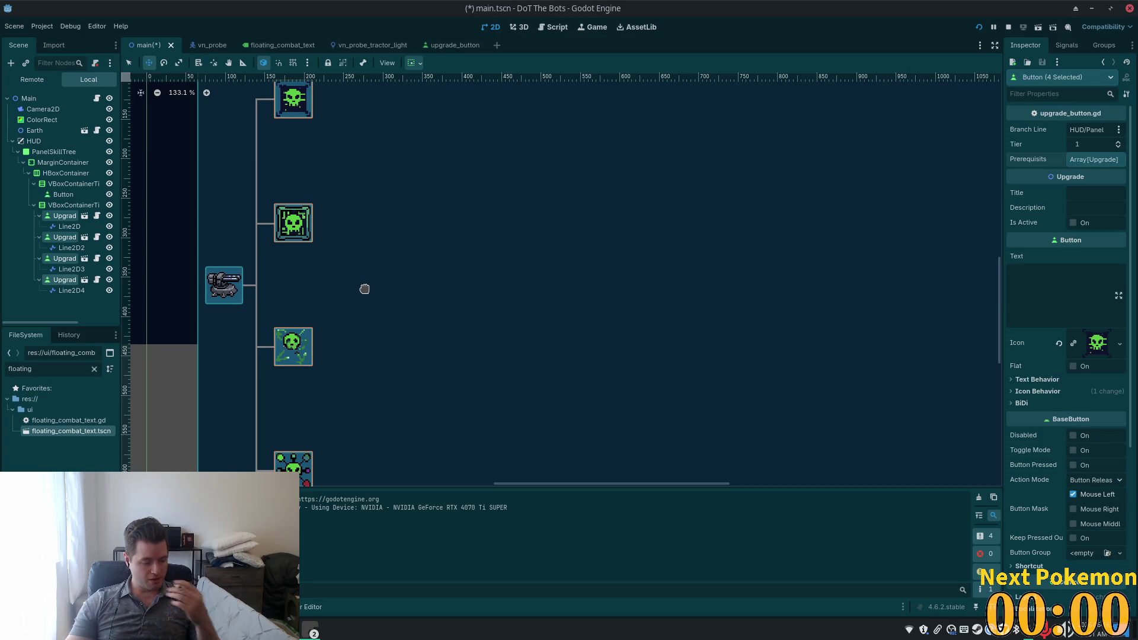
{"action": "scroll", "coordinate": [431, 282], "scroll_direction": "down", "scroll_amount": 3}
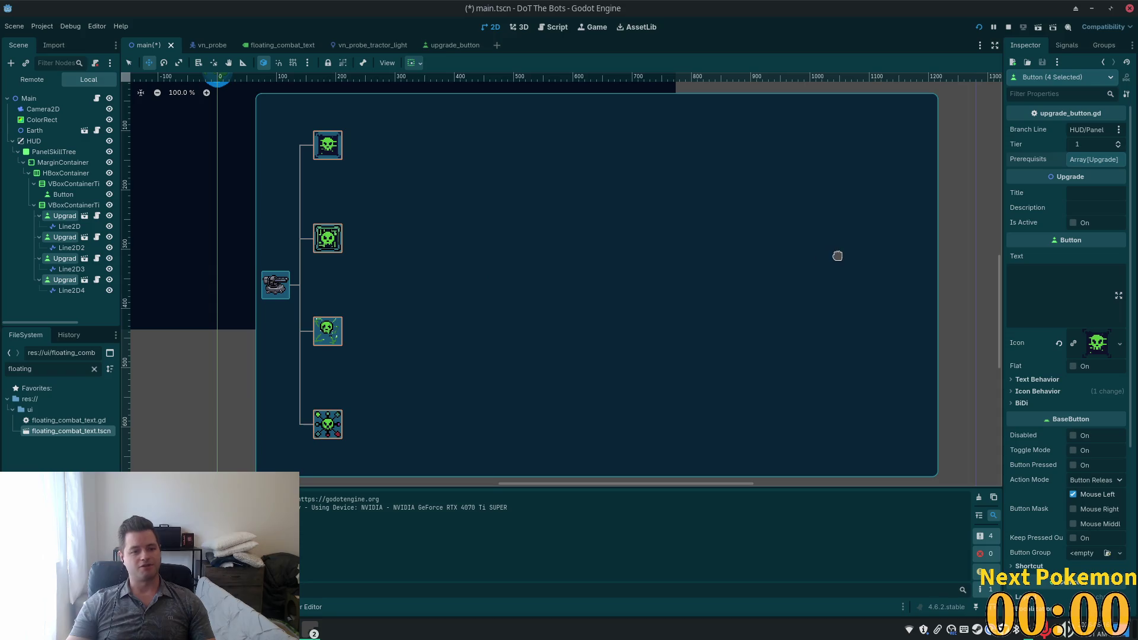
{"action": "scroll", "coordinate": [718, 257], "scroll_direction": "down", "scroll_amount": 2}
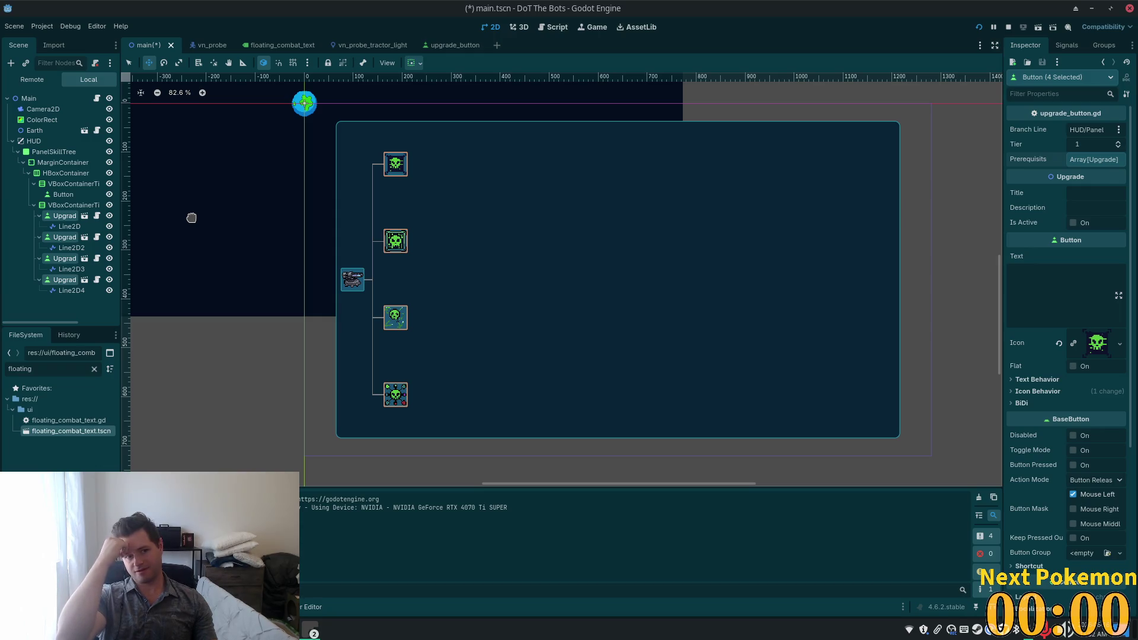
{"action": "key", "text": "alt+Tab"}
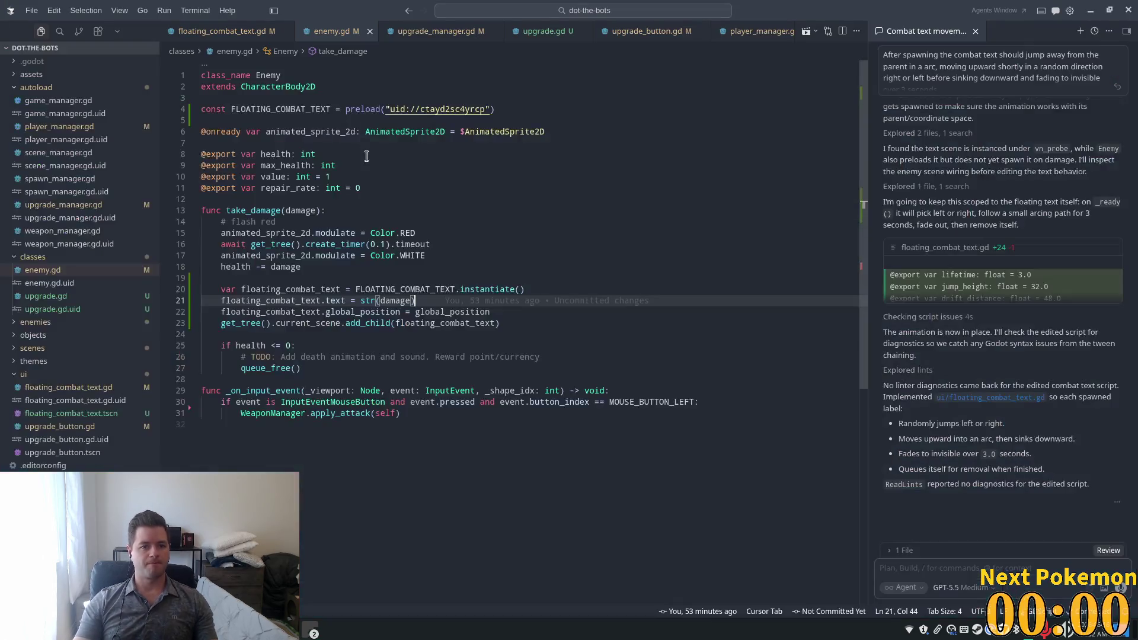
Step: Switch from enemy.gd to the upgrade.gd script defining the Upgrade class
{"action": "left_click", "coordinate": [694, 266]}
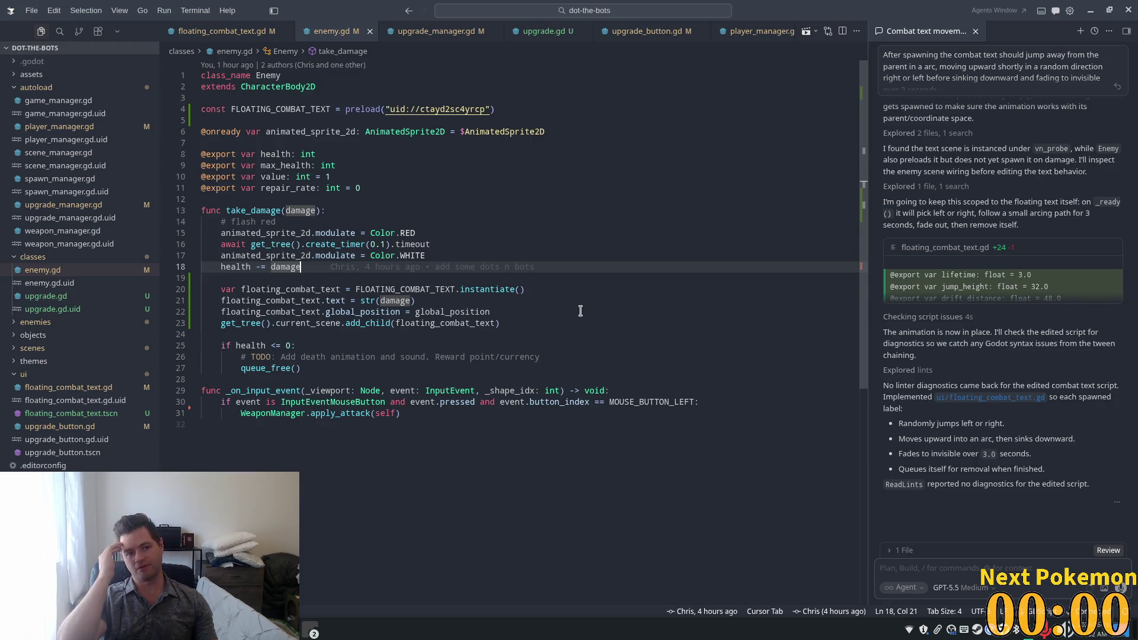
{"action": "left_click", "coordinate": [277, 136]}
{"action": "left_click", "coordinate": [549, 30]}
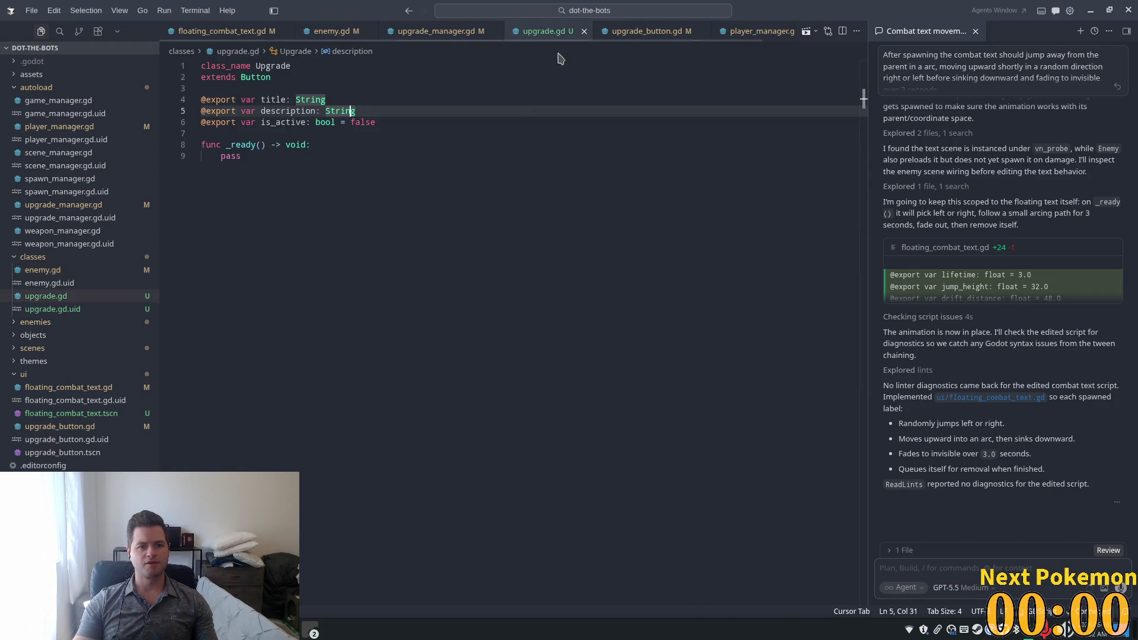
Step: Cut the branch_line, tier and prerequisites export lines from upgrade_button.gd
{"action": "key", "text": "ctrl+Page_Down"}
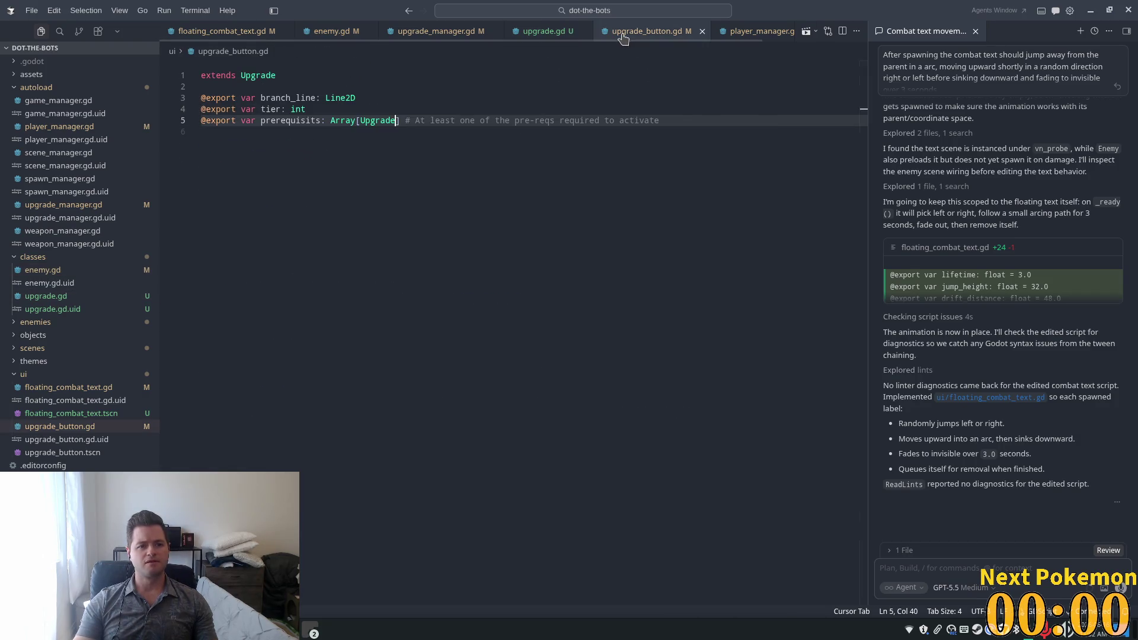
{"action": "mouse_move", "coordinate": [410, 121]}
{"action": "left_mouse_down"}
{"action": "mouse_move", "coordinate": [177, 124]}
{"action": "mouse_move", "coordinate": [350, 98]}
{"action": "mouse_move", "coordinate": [140, 115]}
{"action": "left_mouse_up"}
{"action": "left_click", "coordinate": [340, 98]}
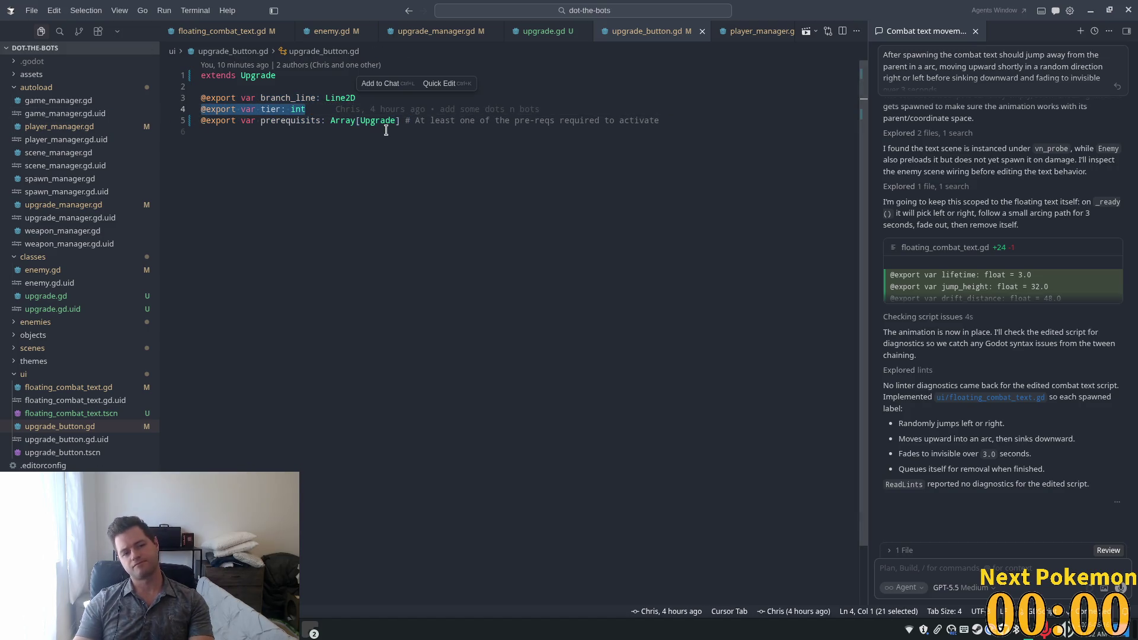
{"action": "left_click_drag", "start_coordinate": [460, 121], "coordinate": [188, 97]}
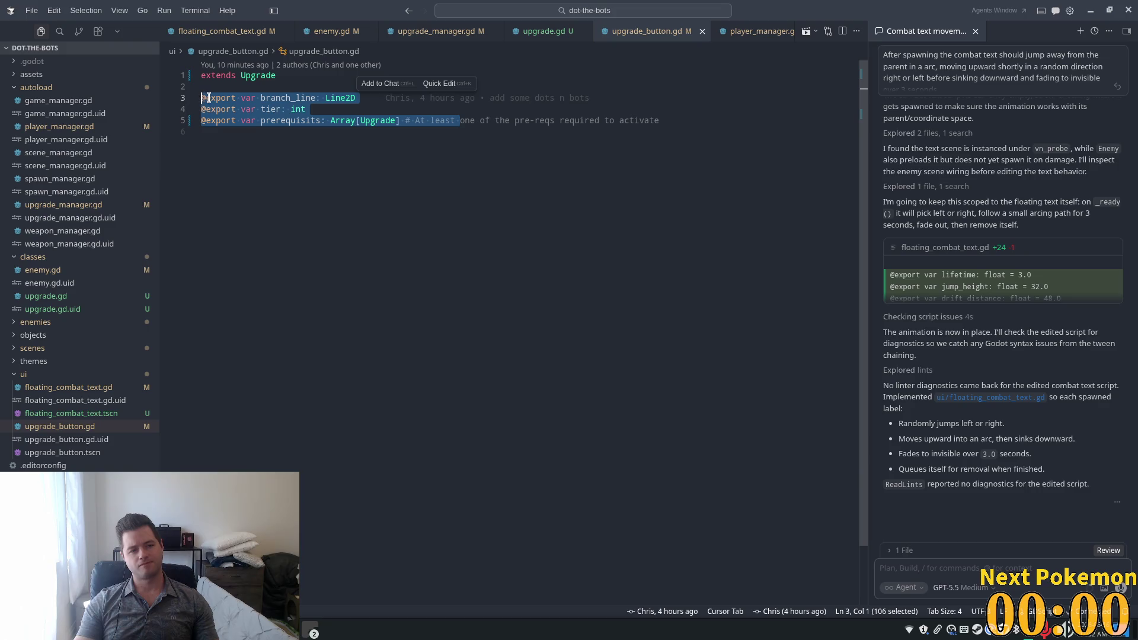
{"action": "key", "text": "BackSpace"}
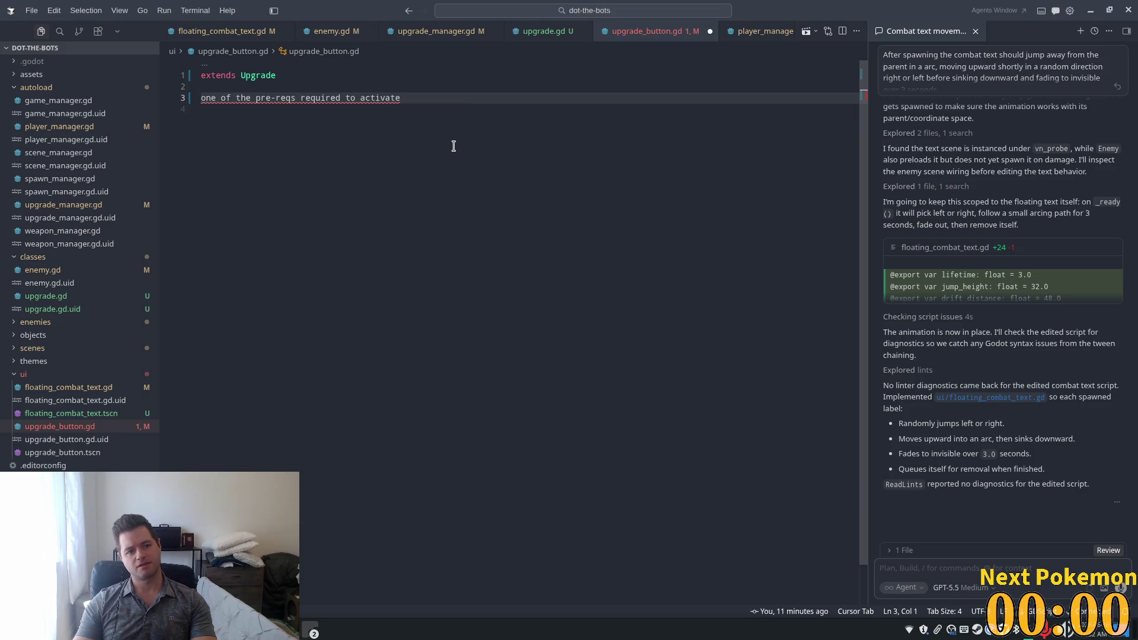
{"action": "key", "text": "ctrl+z"}
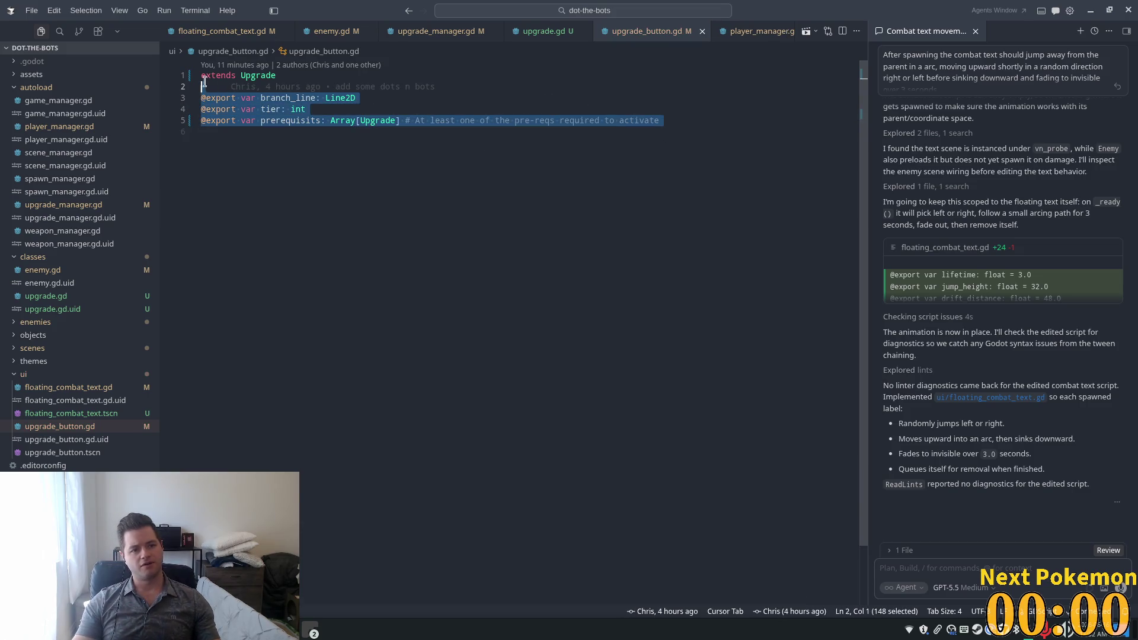
{"action": "key", "text": "BackSpace"}
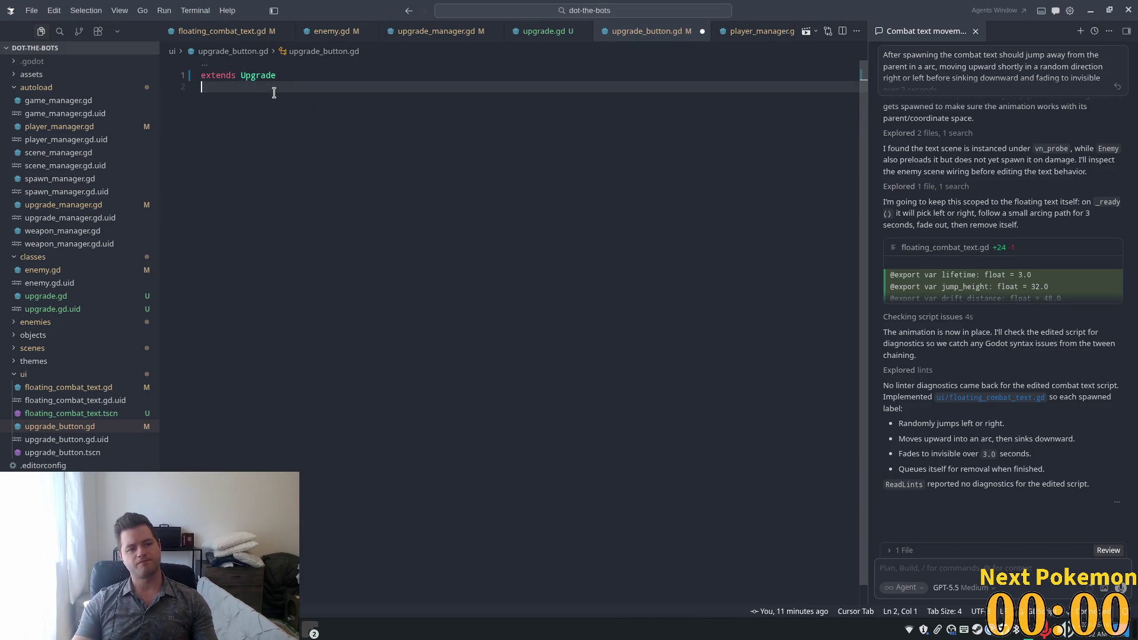
Step: Paste the three exports below is_active in upgrade.gd and save it
{"action": "left_click", "coordinate": [258, 75], "text": "ctrl"}
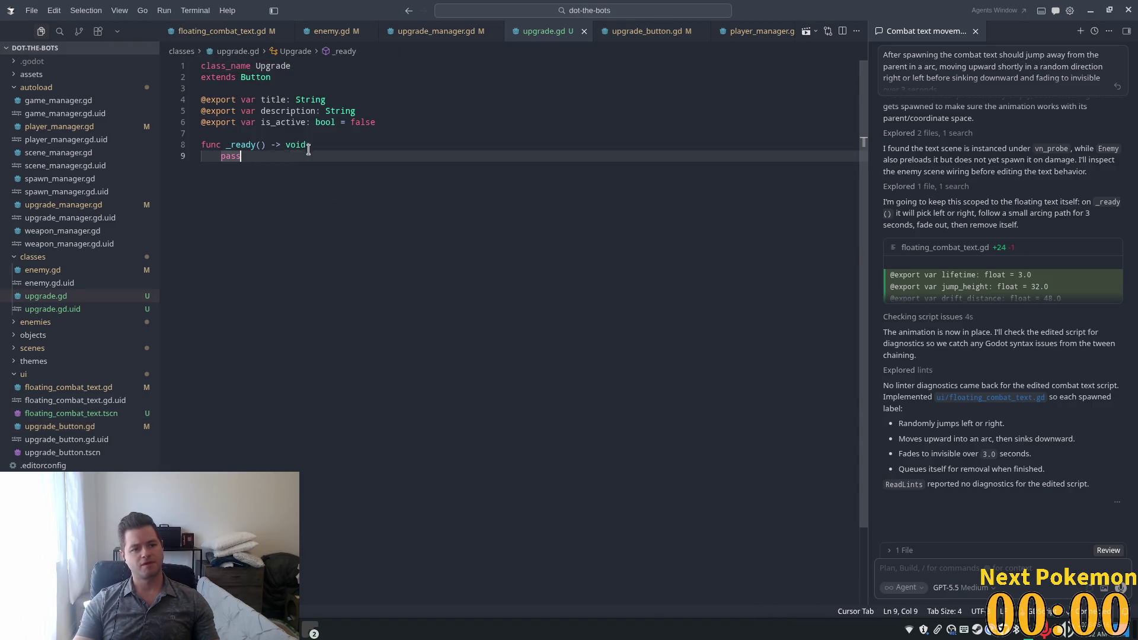
{"action": "left_click", "coordinate": [379, 123]}
{"action": "key", "text": "Return"}
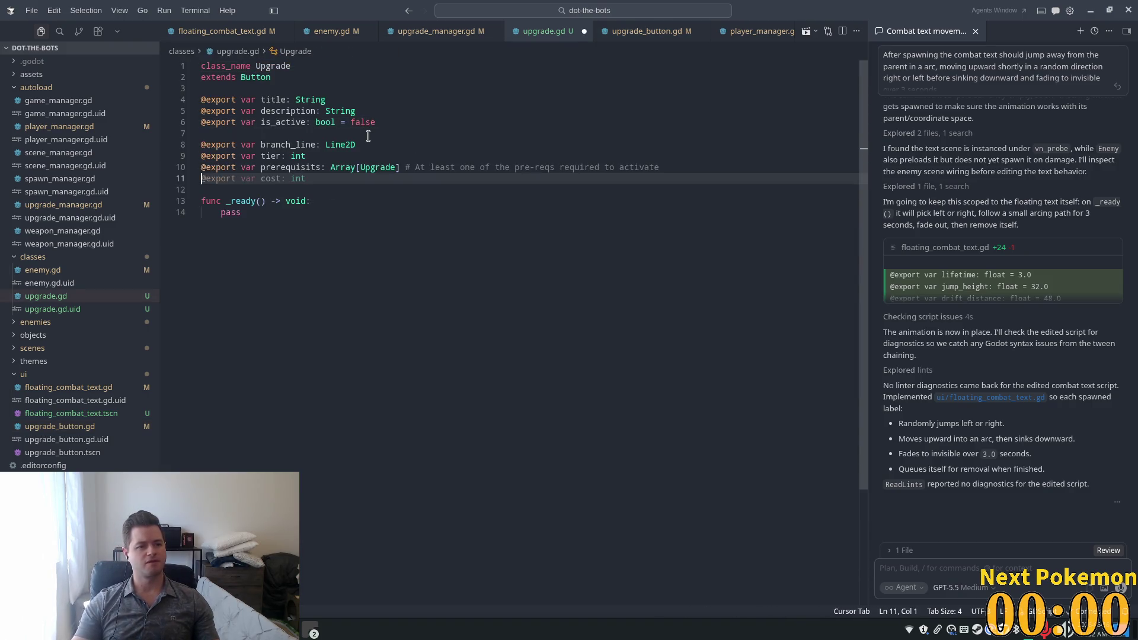
{"action": "key", "text": "Tab"}
{"action": "key", "text": "BackSpace"}
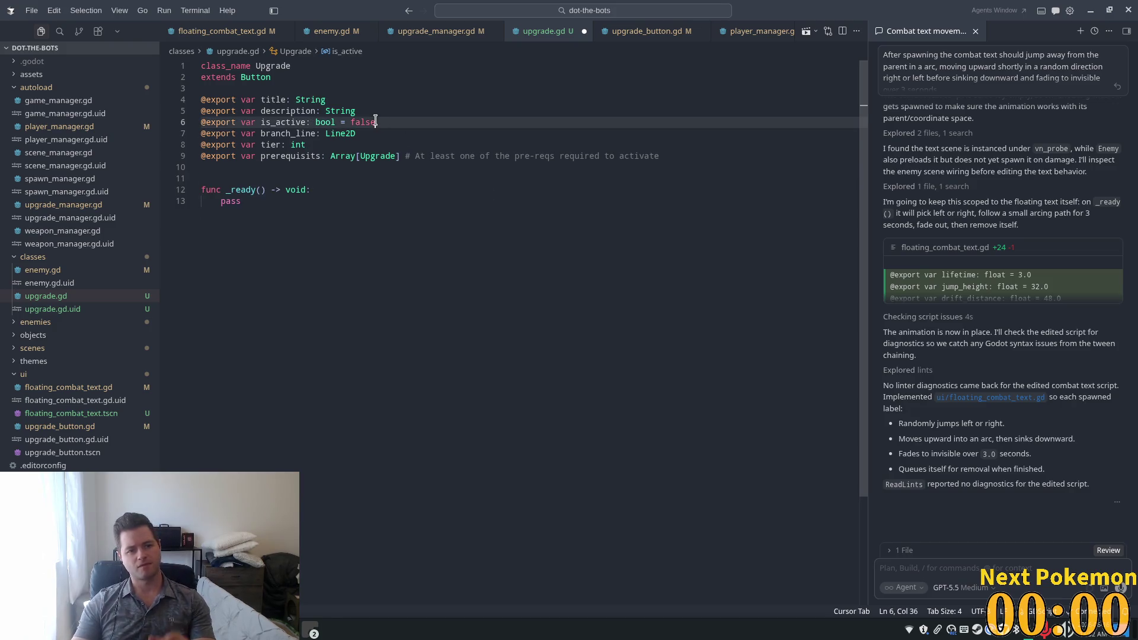
{"action": "left_click", "coordinate": [372, 156]}
{"action": "key", "text": "ctrl+s"}
{"action": "key", "text": "alt+Tab"}
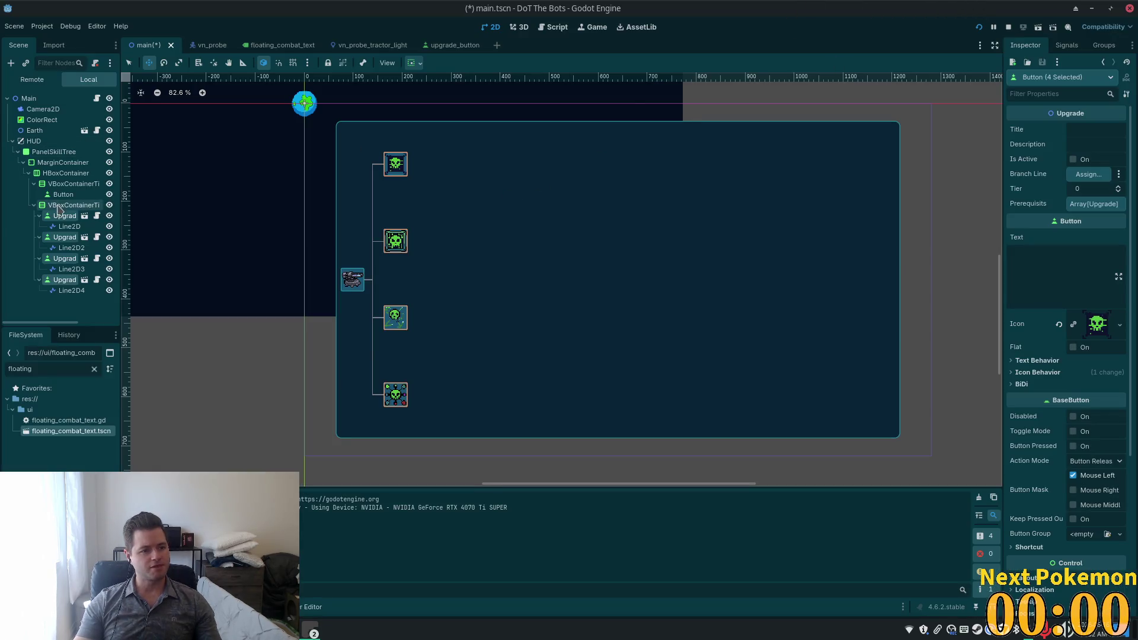
{"action": "left_click", "coordinate": [65, 216]}
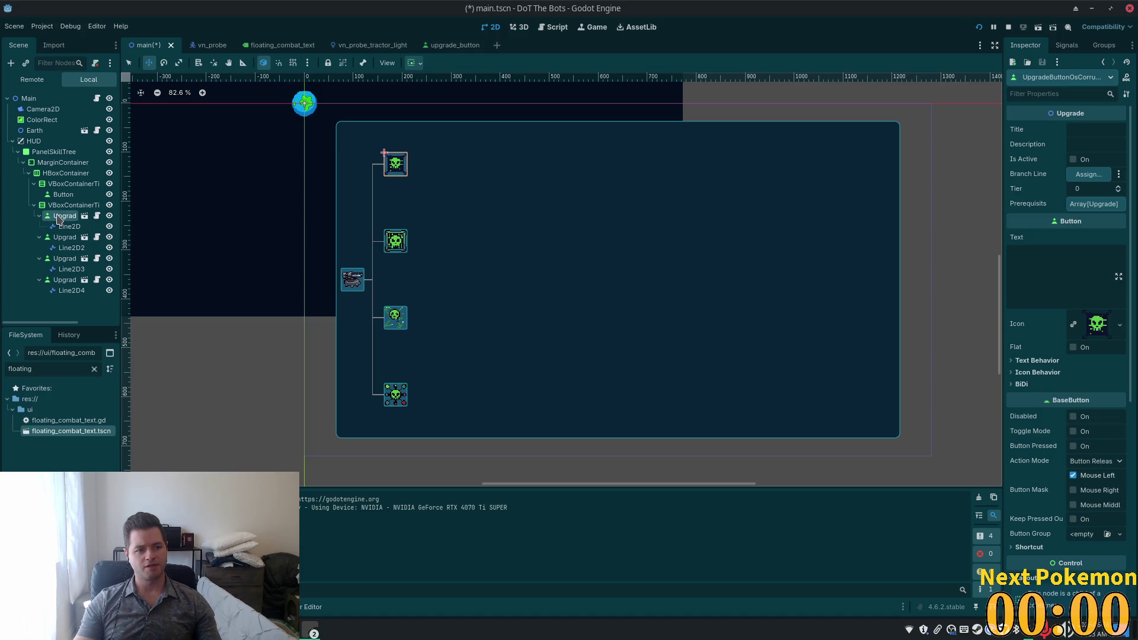
{"action": "mouse_move", "coordinate": [62, 195]}
{"action": "left_mouse_down"}
{"action": "mouse_move", "coordinate": [890, 178]}
{"action": "mouse_move", "coordinate": [1070, 221]}
{"action": "mouse_move", "coordinate": [1087, 203]}
{"action": "left_mouse_up"}
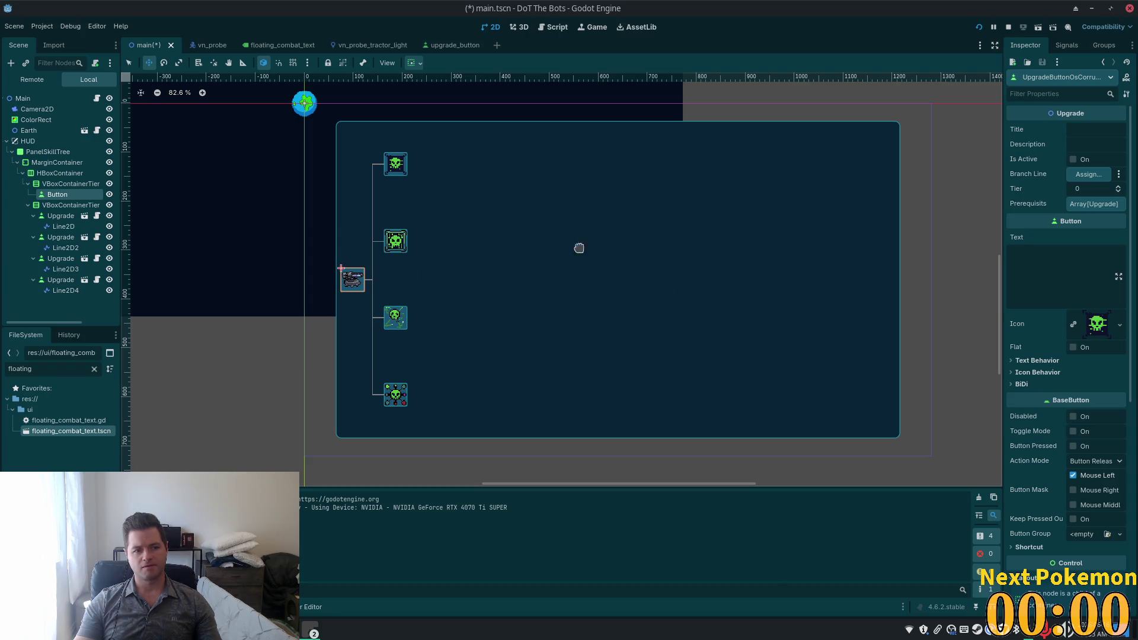
{"action": "left_click", "coordinate": [1079, 211]}
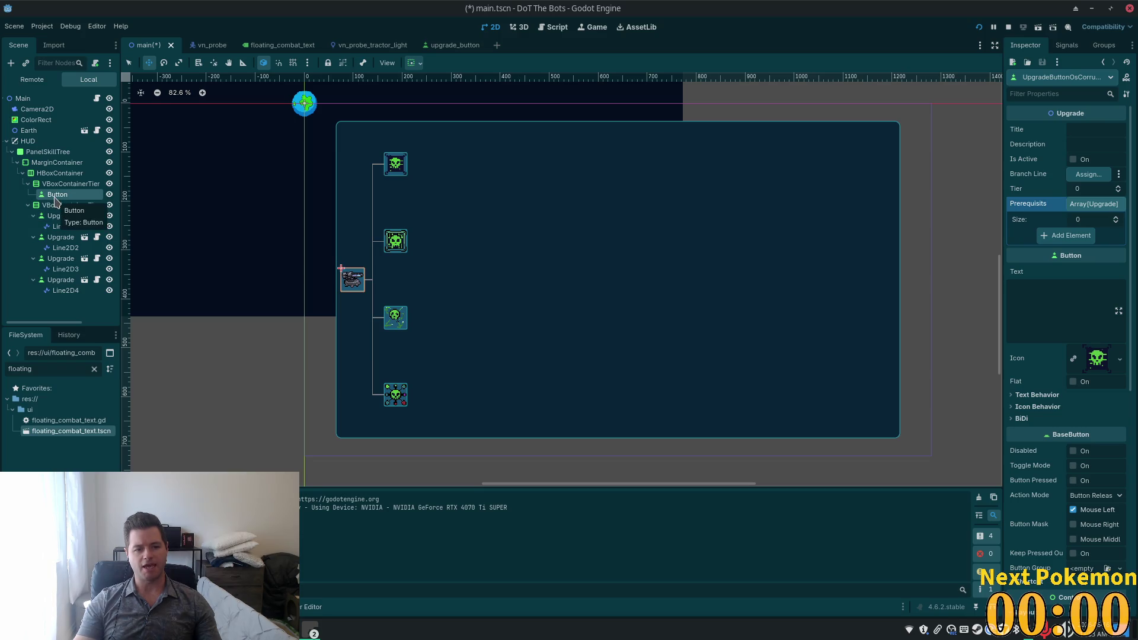
{"action": "left_click", "coordinate": [69, 185]}
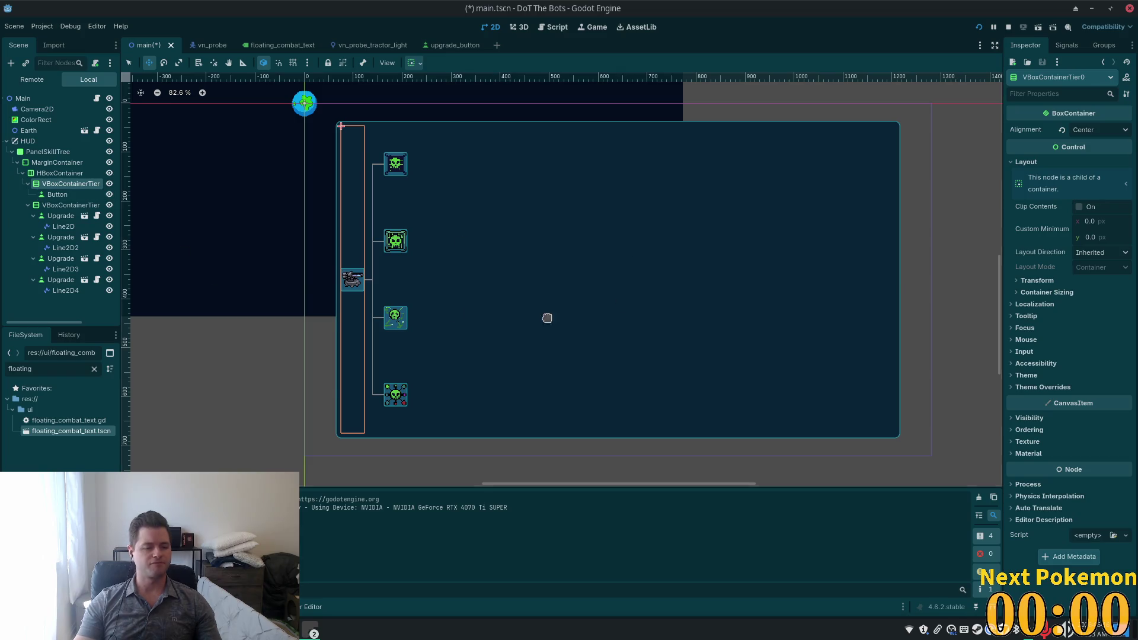
{"action": "key", "text": "ctrl+a"}
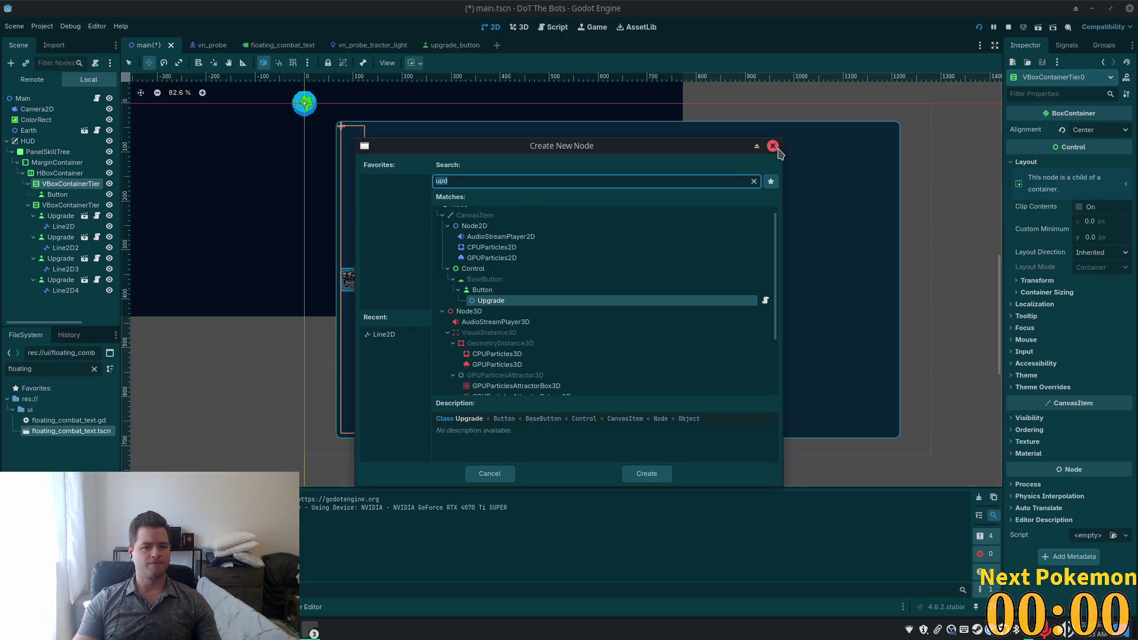
Step: Instance upgrade_button.tscn under VBoxContainerTier0 from the Select Scene dialog
{"action": "left_click", "coordinate": [773, 146]}
{"action": "key", "text": "ctrl+shift+a"}
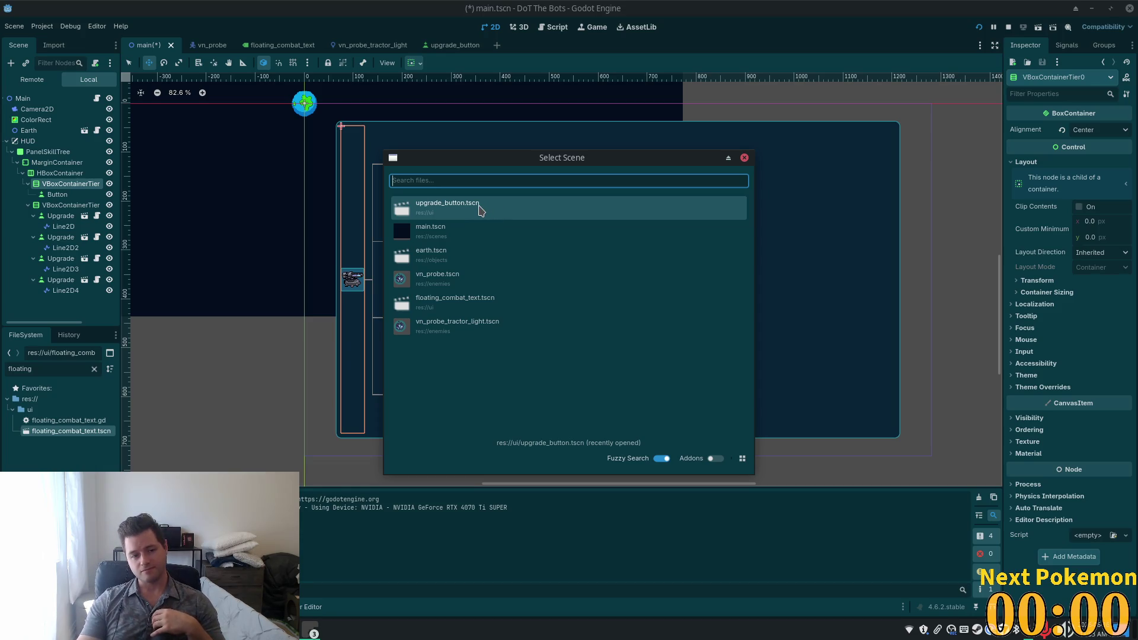
{"action": "double_click", "coordinate": [480, 210]}
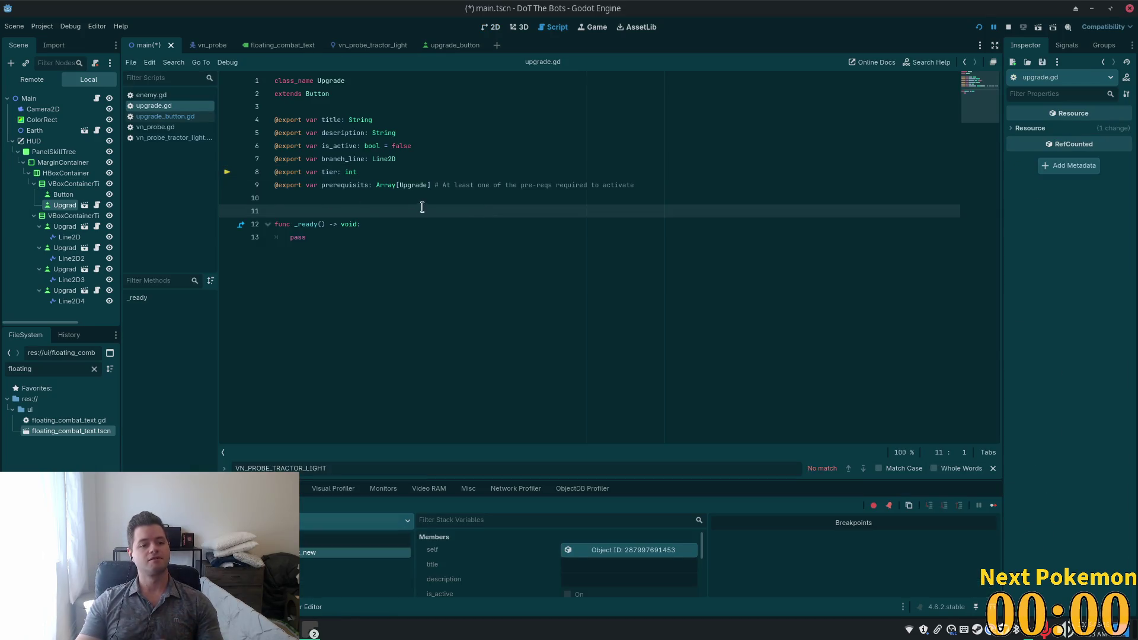
Step: Delete the blank line before _ready in upgrade.gd and save the script
{"action": "key", "text": "BackSpace"}
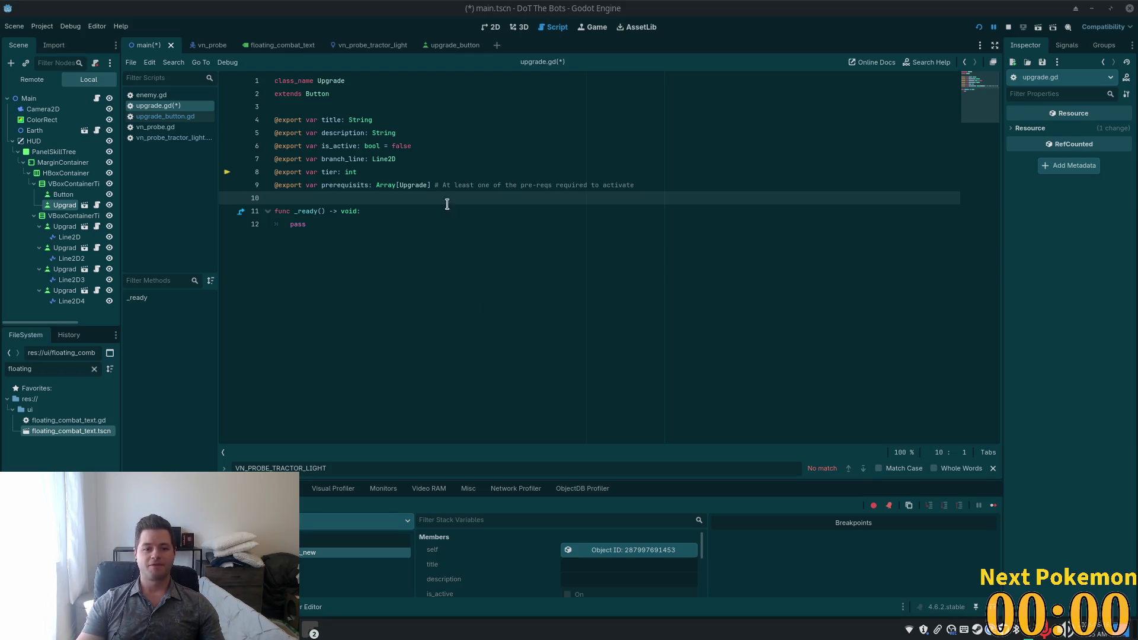
{"action": "left_click", "coordinate": [355, 211]}
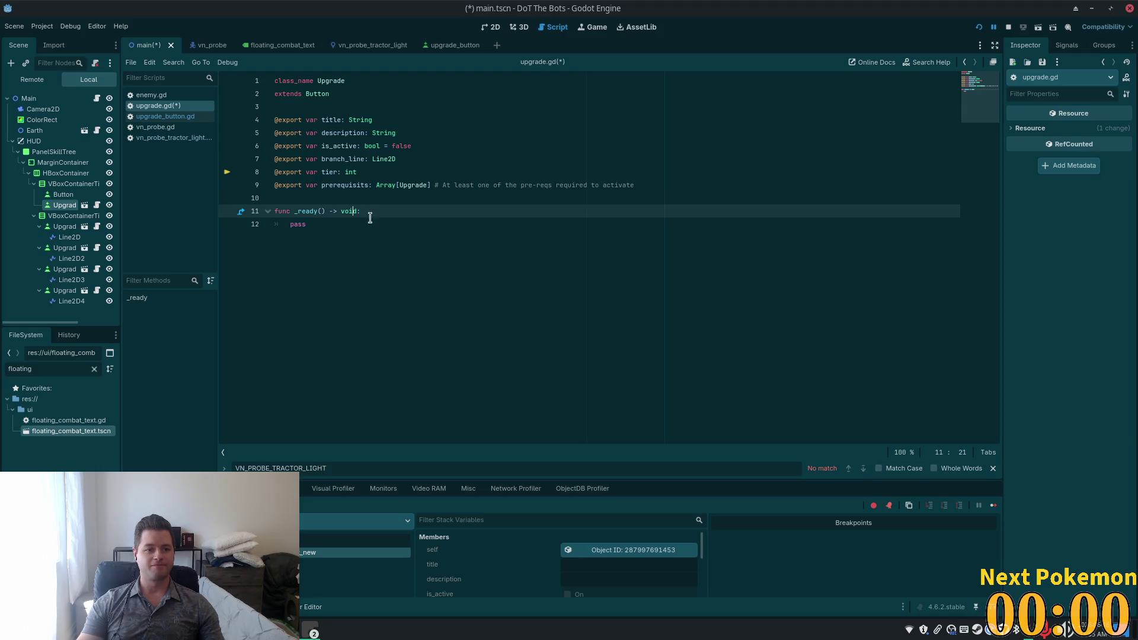
{"action": "left_click", "coordinate": [413, 185]}
{"action": "left_click", "coordinate": [391, 108]}
{"action": "key", "text": "ctrl+s"}
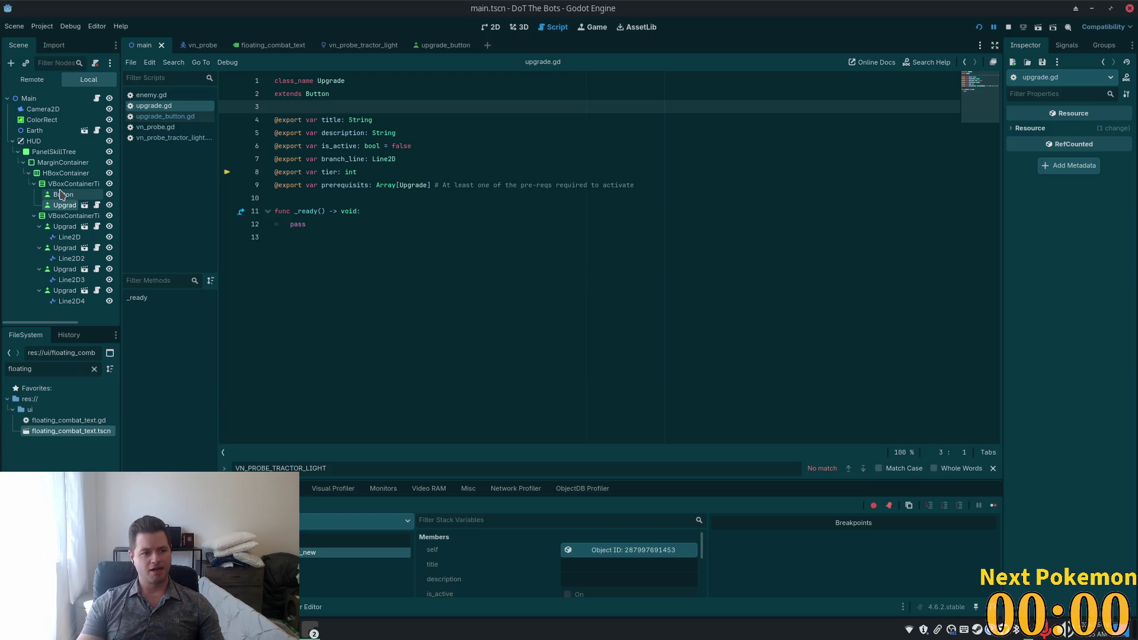
Step: Select the new Upgrade node, then bring up the original Button's Icon property menu
{"action": "left_click", "coordinate": [61, 205]}
{"action": "left_click", "coordinate": [61, 195]}
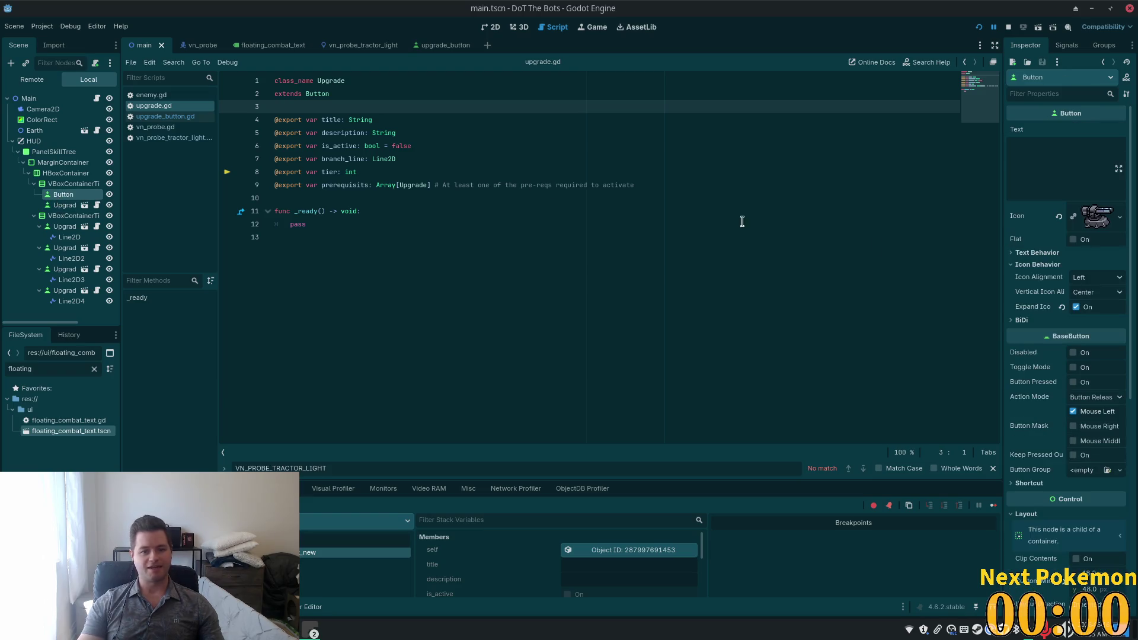
{"action": "right_click", "coordinate": [1016, 218]}
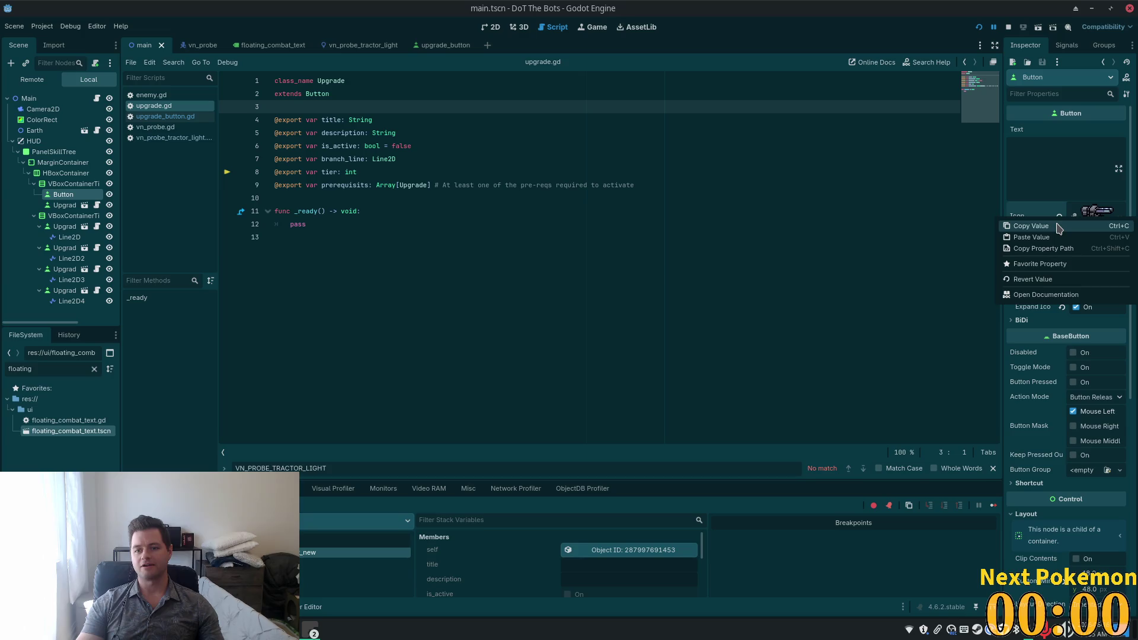
Step: Copy the tank icon from the old Button and paste it onto the UpgradeButton's Icon
{"action": "left_click", "coordinate": [874, 247]}
{"action": "left_click", "coordinate": [66, 206]}
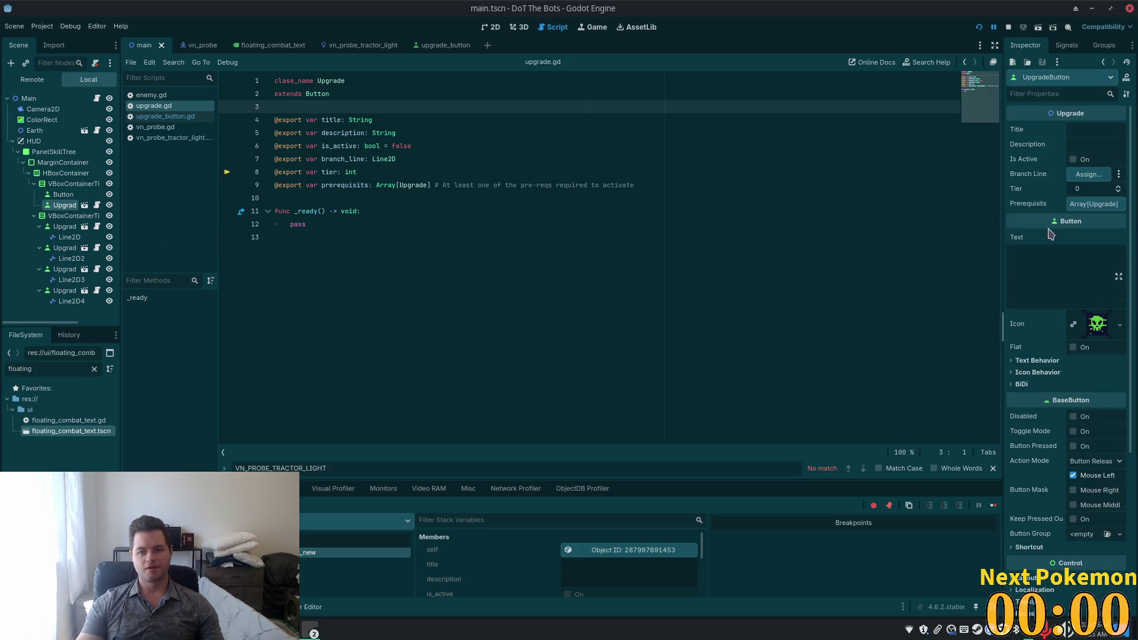
{"action": "right_click", "coordinate": [1097, 325]}
{"action": "left_click", "coordinate": [1055, 258]}
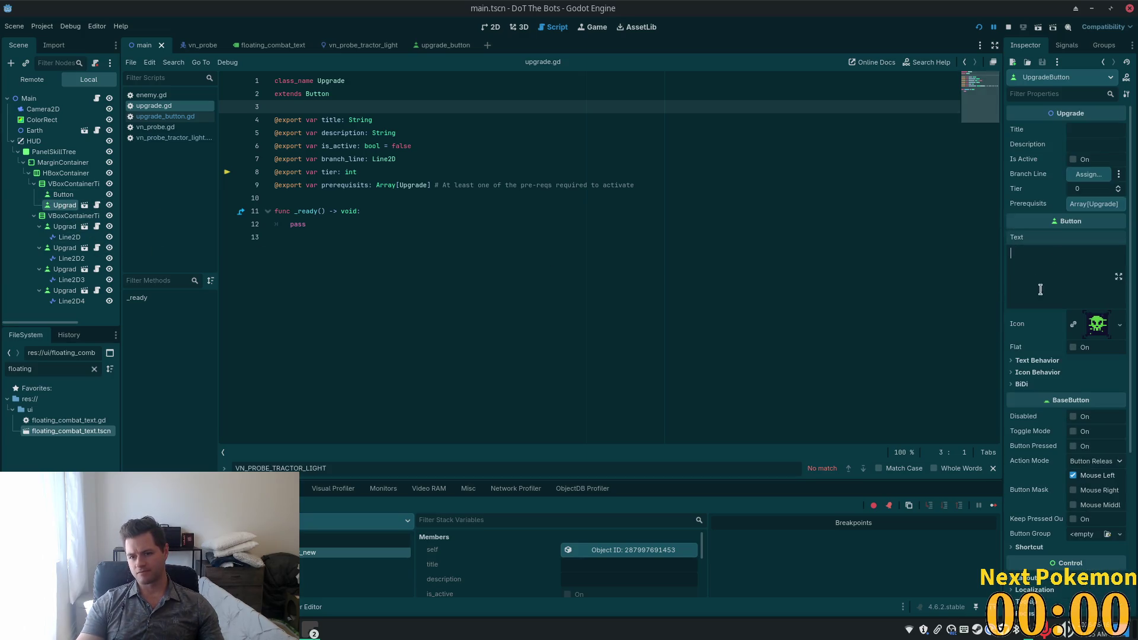
{"action": "right_click", "coordinate": [1042, 326]}
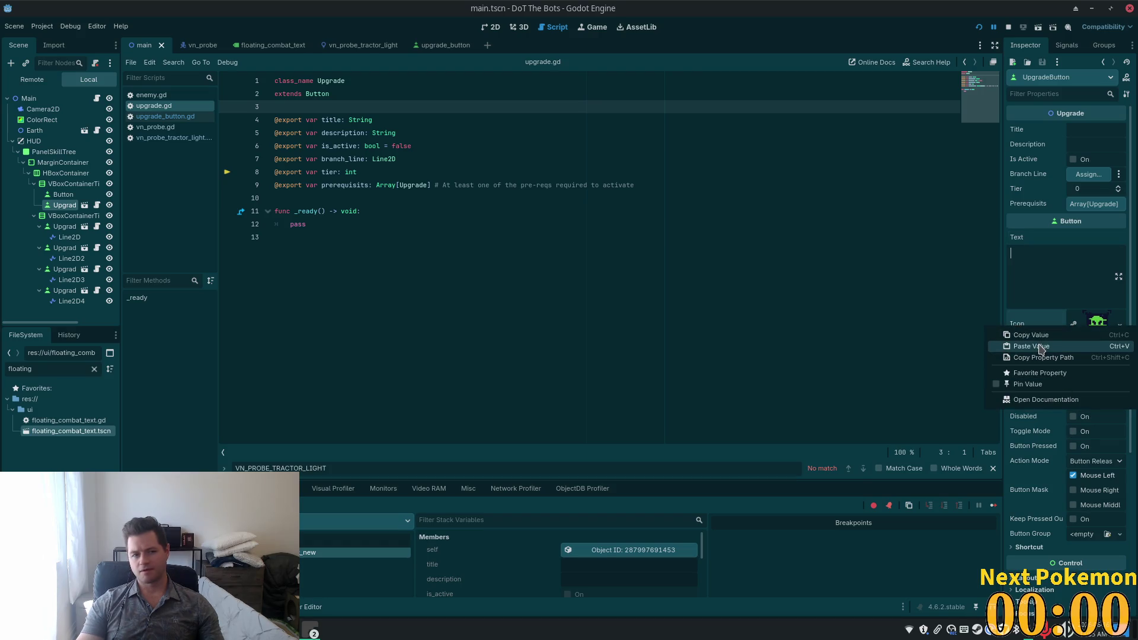
{"action": "left_click", "coordinate": [1041, 347]}
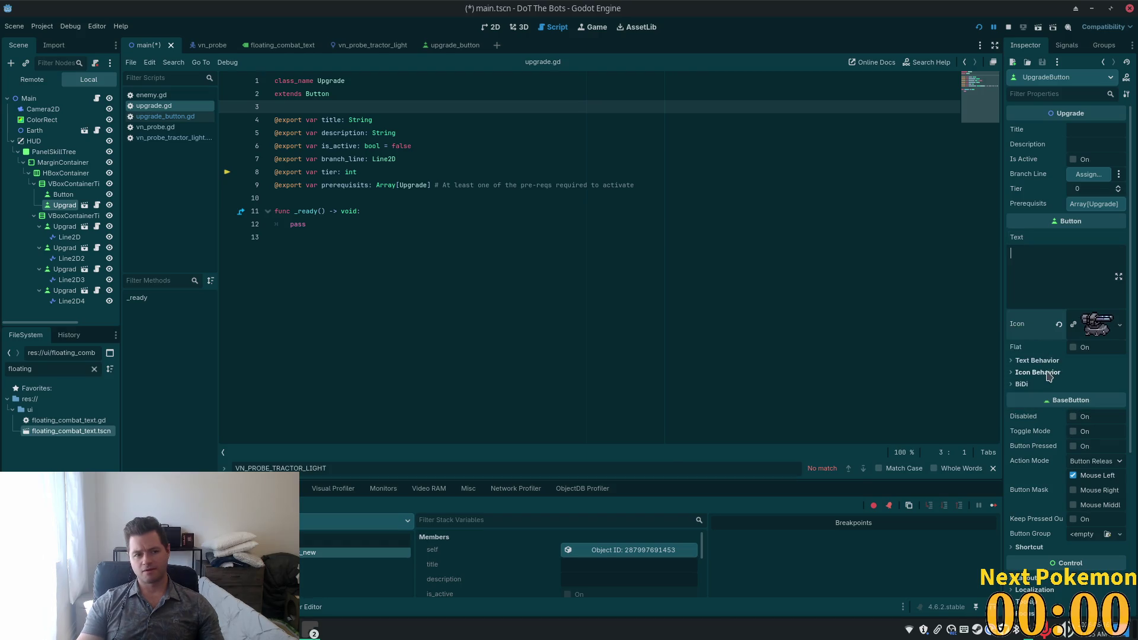
Step: Delete the old plain Button node, save the scene, and run the game
{"action": "left_click", "coordinate": [44, 196]}
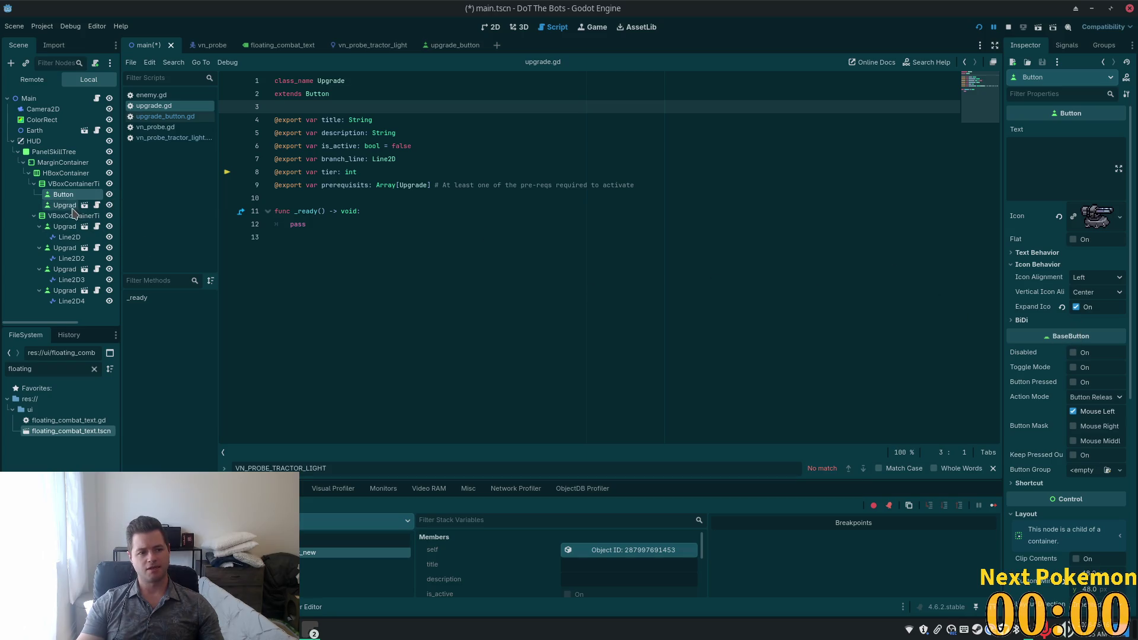
{"action": "left_click", "coordinate": [69, 184]}
{"action": "left_click", "coordinate": [63, 195]}
{"action": "key", "text": "Delete"}
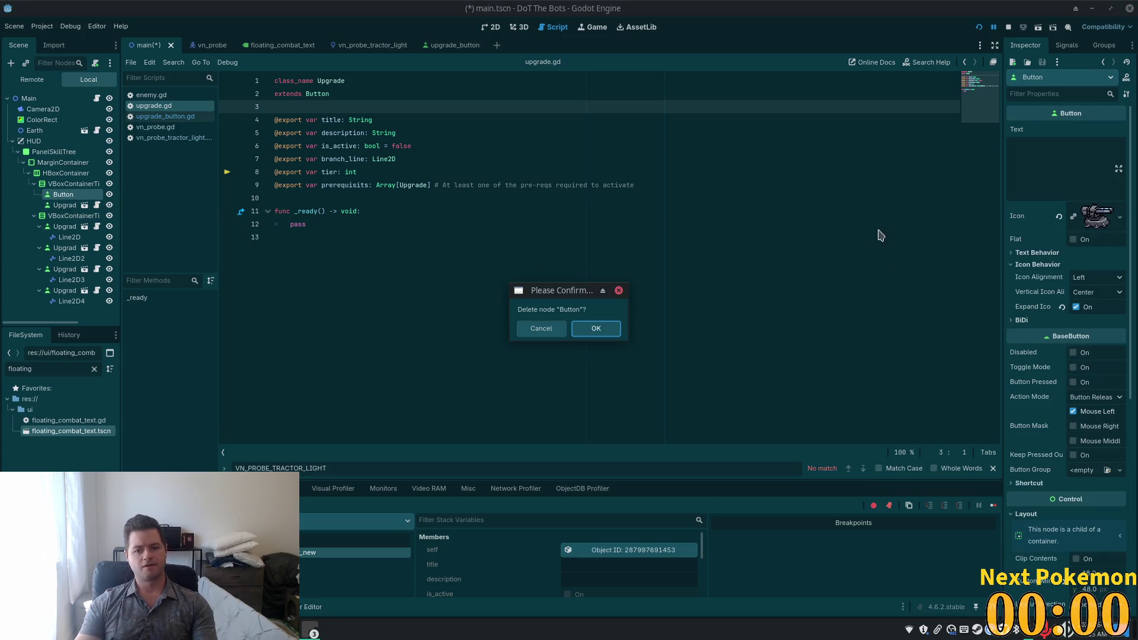
{"action": "left_click", "coordinate": [593, 328]}
{"action": "key", "text": "ctrl+s"}
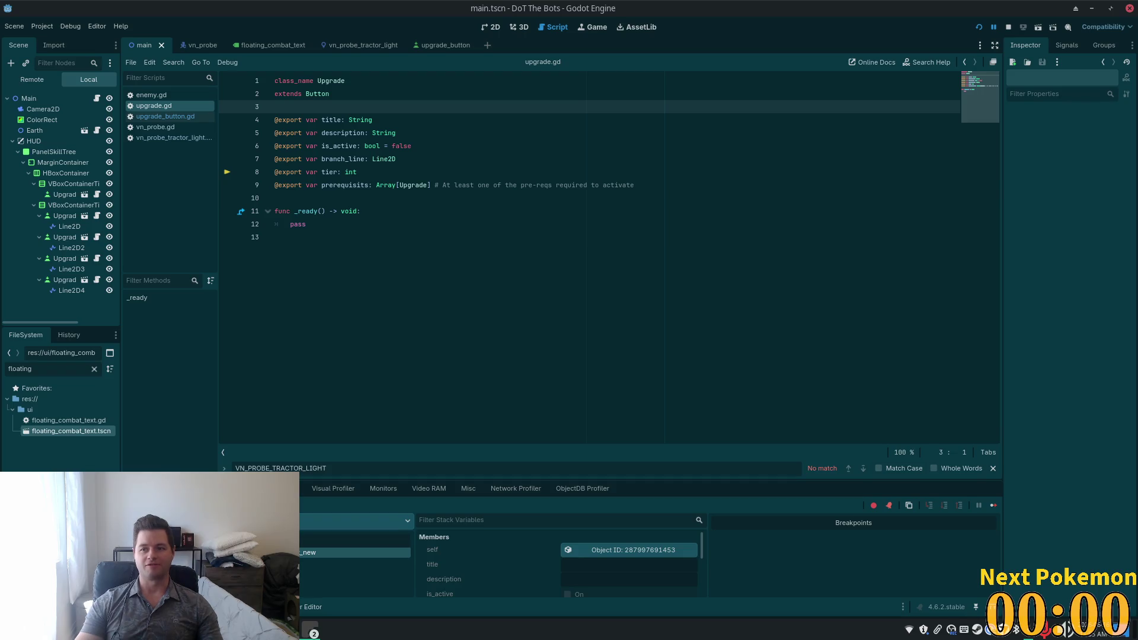
{"action": "left_click", "coordinate": [350, 185]}
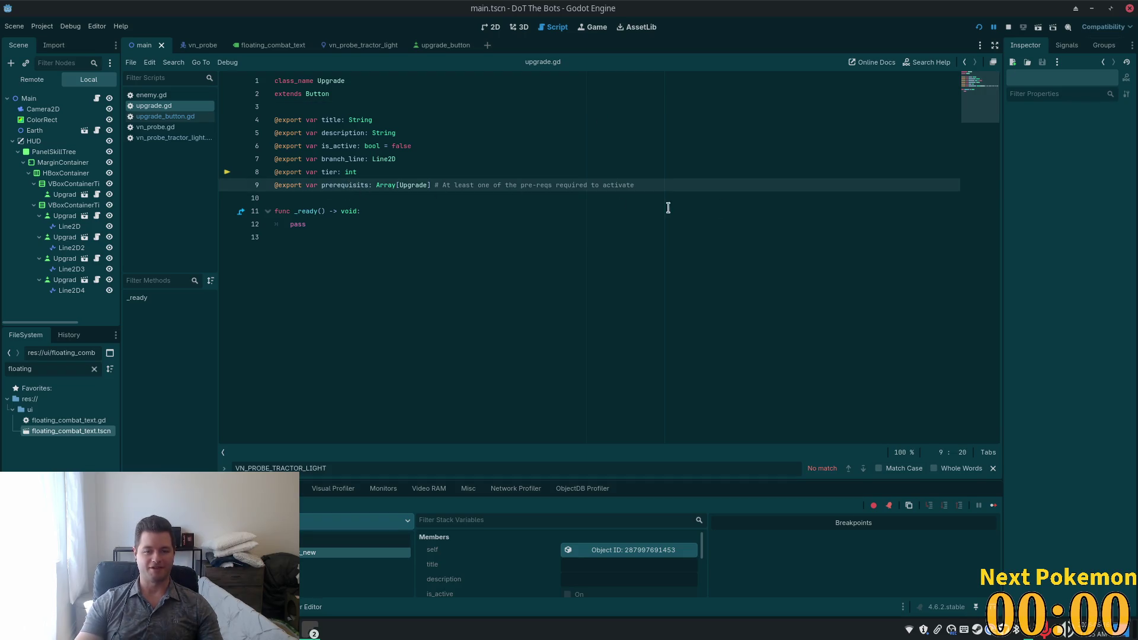
{"action": "left_click", "coordinate": [979, 27]}
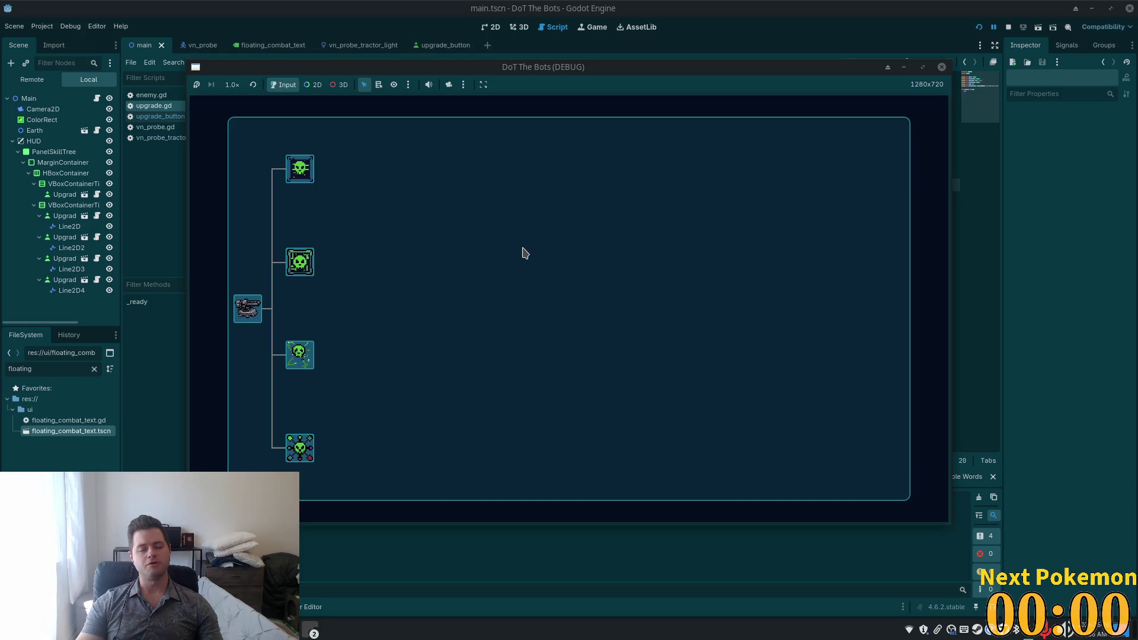
Step: Stop the game, make the tier-0 UpgradeButton the first tier-1 button's prerequisite, and save
{"action": "left_click", "coordinate": [1008, 28]}
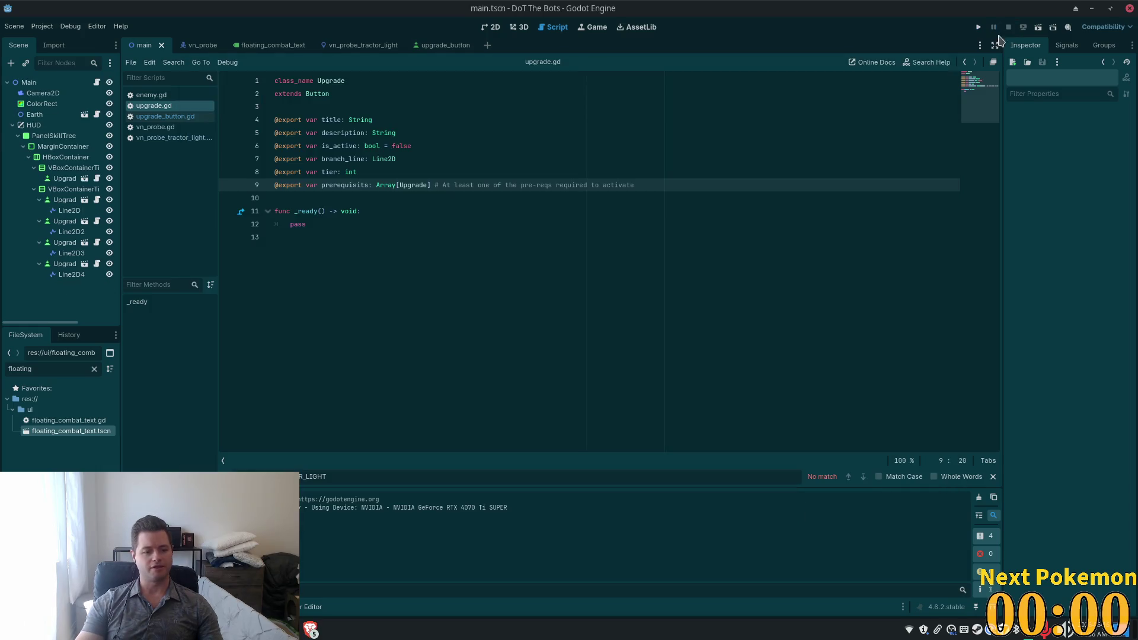
{"action": "left_click", "coordinate": [68, 212]}
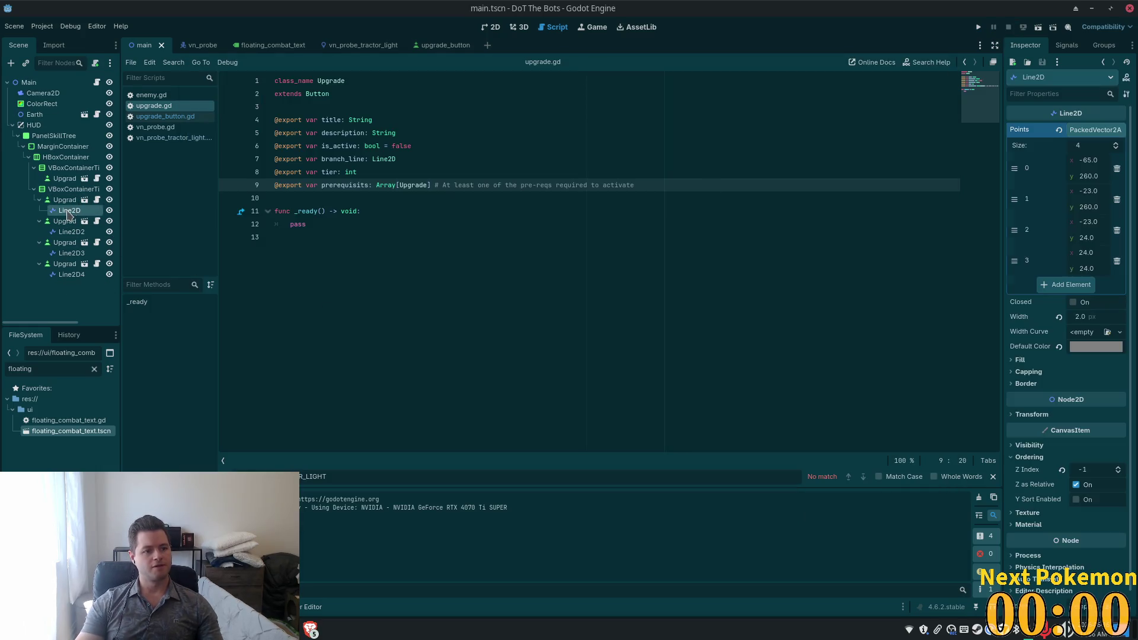
{"action": "left_click", "coordinate": [66, 201]}
{"action": "mouse_move", "coordinate": [61, 177]}
{"action": "left_mouse_down"}
{"action": "mouse_move", "coordinate": [1114, 138]}
{"action": "mouse_move", "coordinate": [1086, 175]}
{"action": "mouse_move", "coordinate": [1093, 205]}
{"action": "left_mouse_up"}
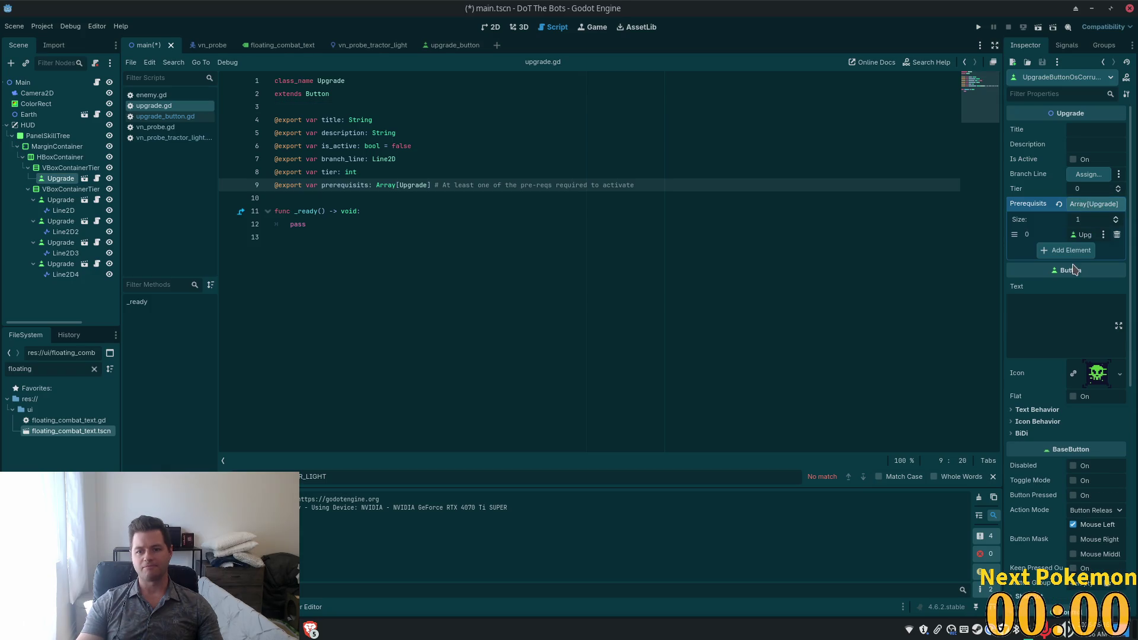
{"action": "key", "text": "ctrl+s"}
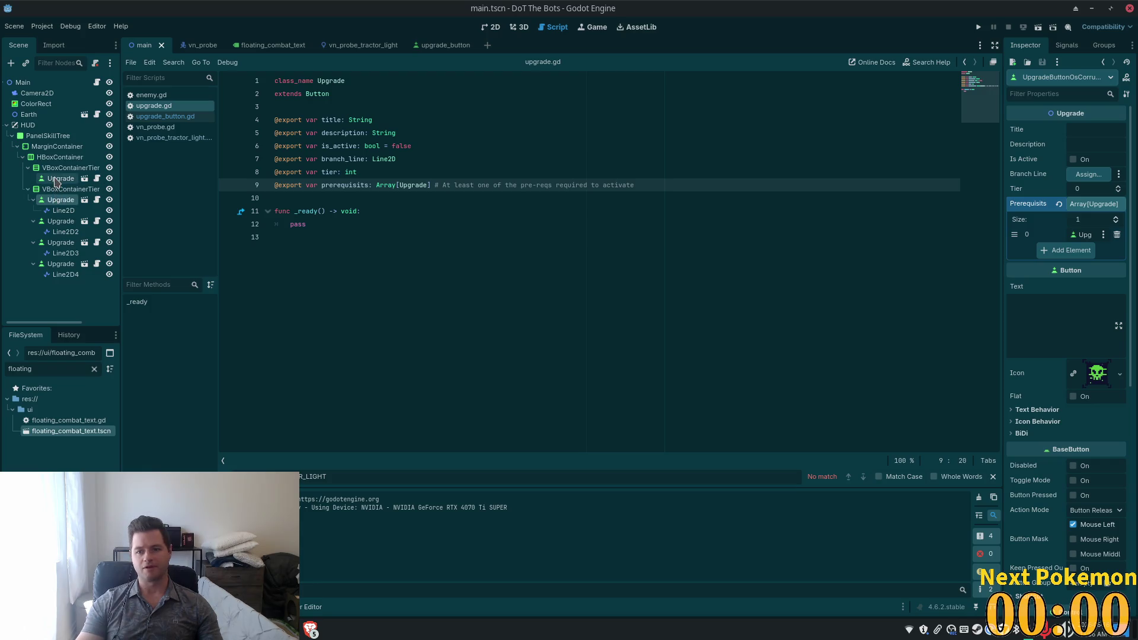
Step: Add the tier-0 UpgradeButton as a prerequisite of the second and last tier-1 buttons, then save
{"action": "left_click", "coordinate": [65, 222]}
{"action": "left_click_drag", "start_coordinate": [59, 179], "coordinate": [1077, 203]}
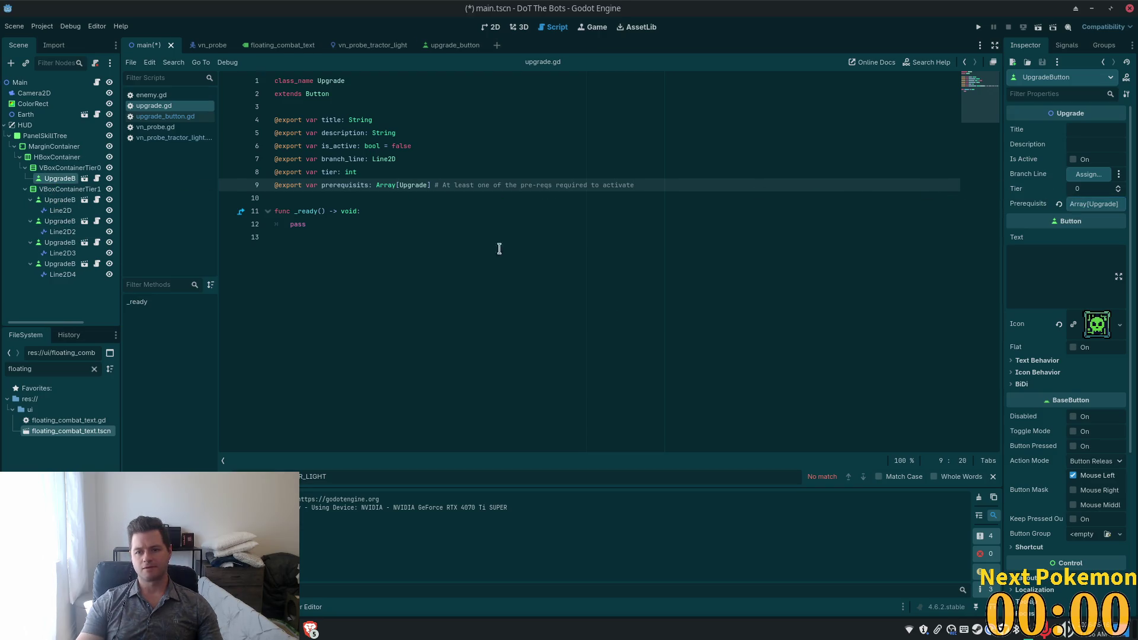
{"action": "left_click", "coordinate": [58, 178]}
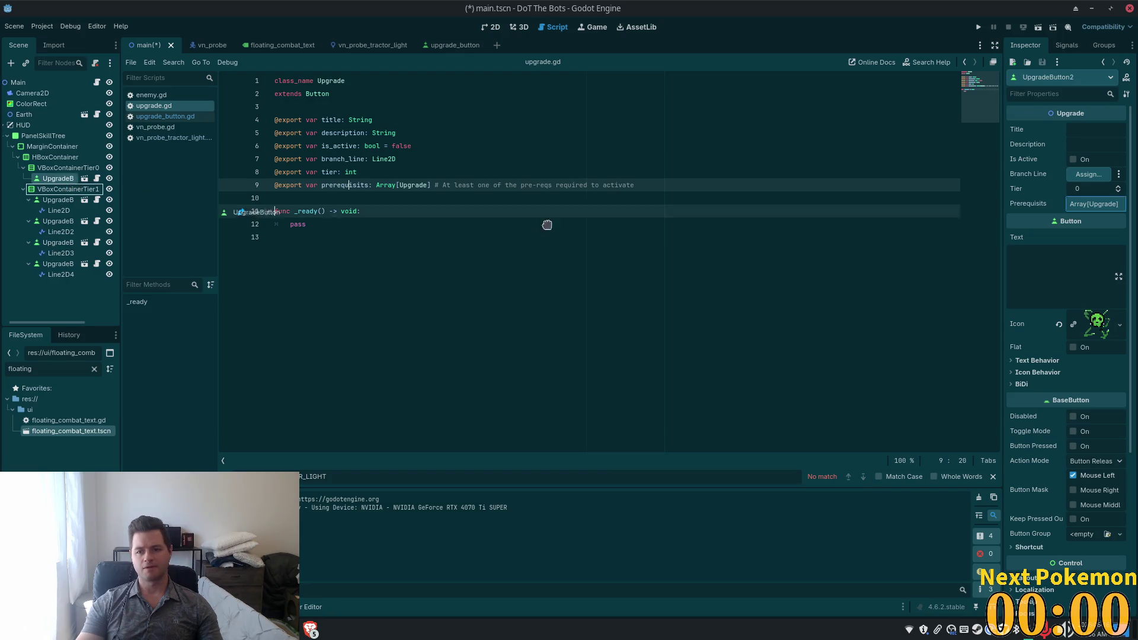
{"action": "left_click", "coordinate": [58, 264]}
{"action": "left_click_drag", "start_coordinate": [49, 180], "coordinate": [1094, 203]}
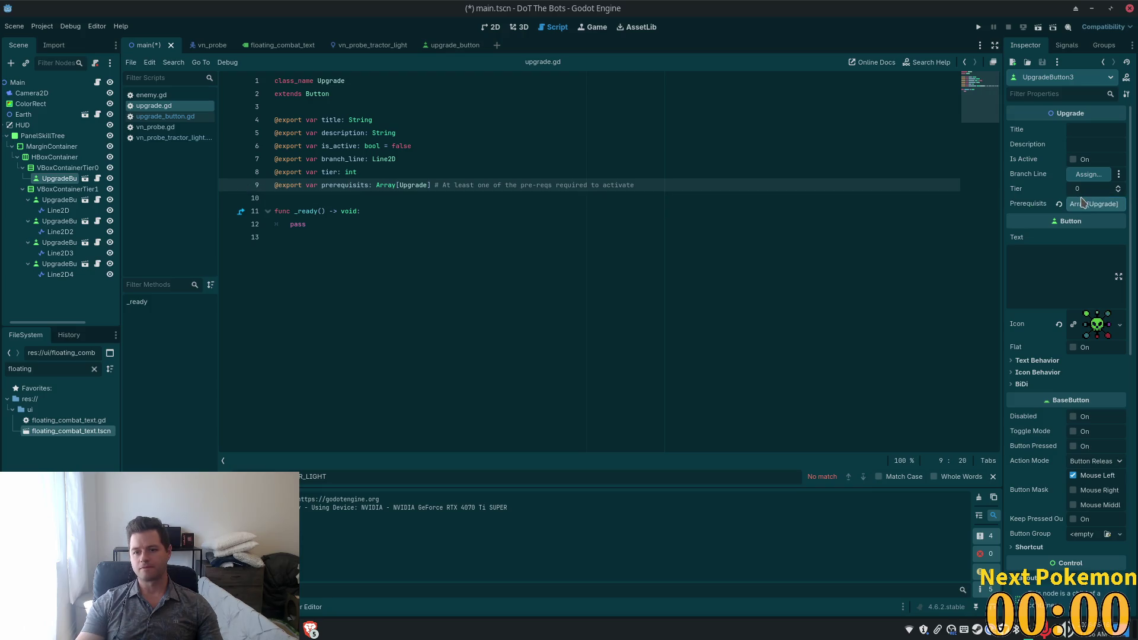
{"action": "key", "text": "ctrl+s"}
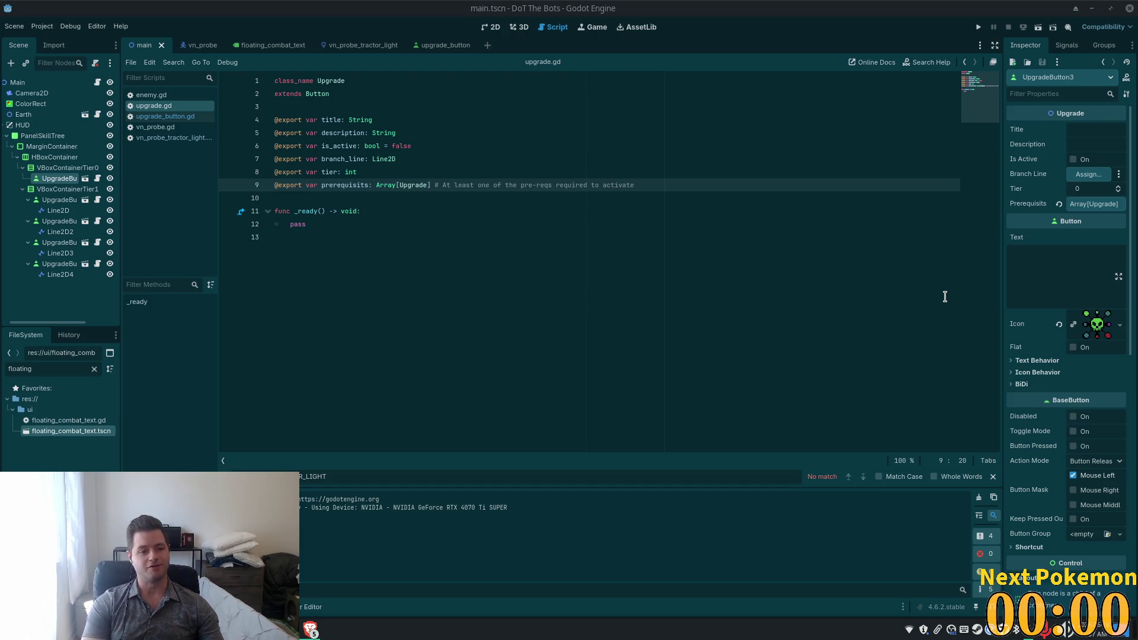
Step: Place the caret after pass in upgrade.gd's _ready and switch to the Cursor editor
{"action": "left_click", "coordinate": [514, 223]}
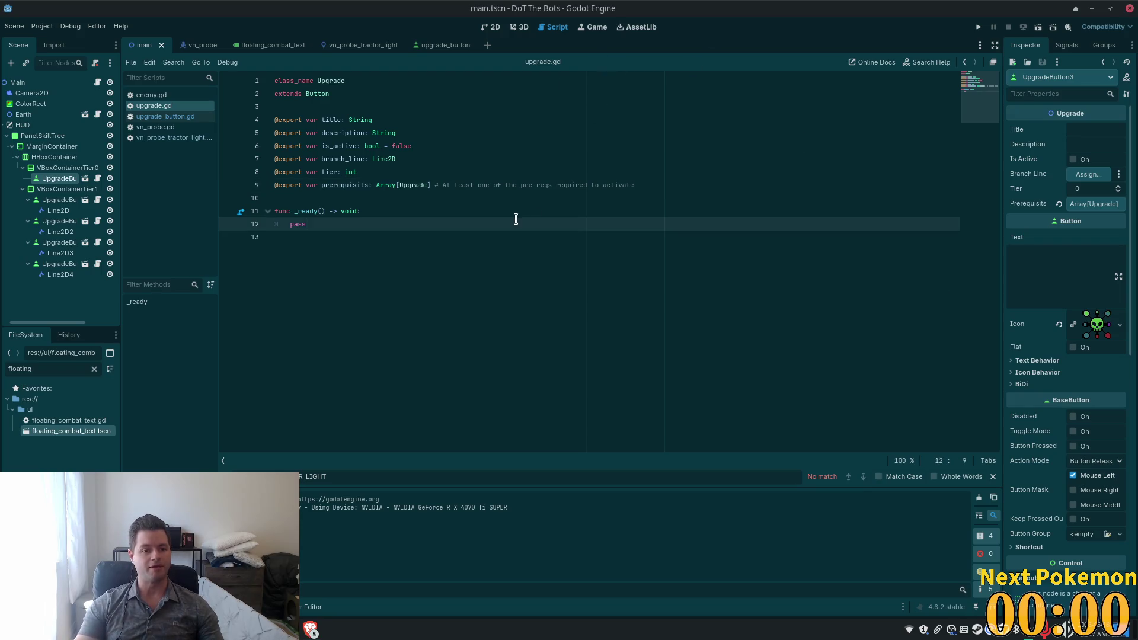
{"action": "key", "text": "alt+Tab"}
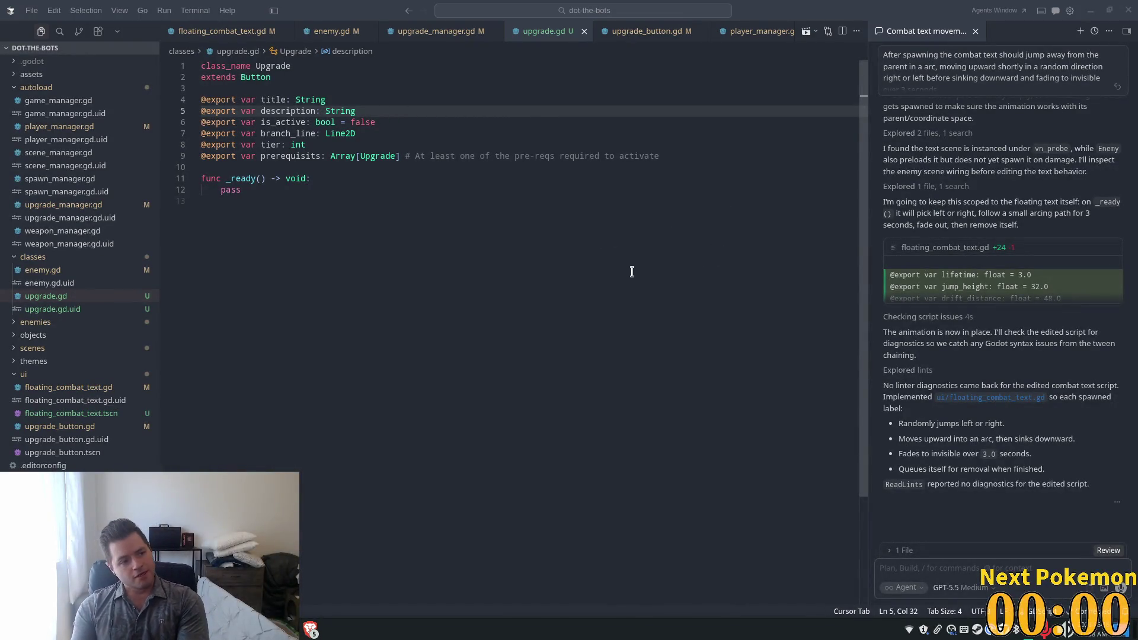
{"action": "left_click", "coordinate": [350, 156]}
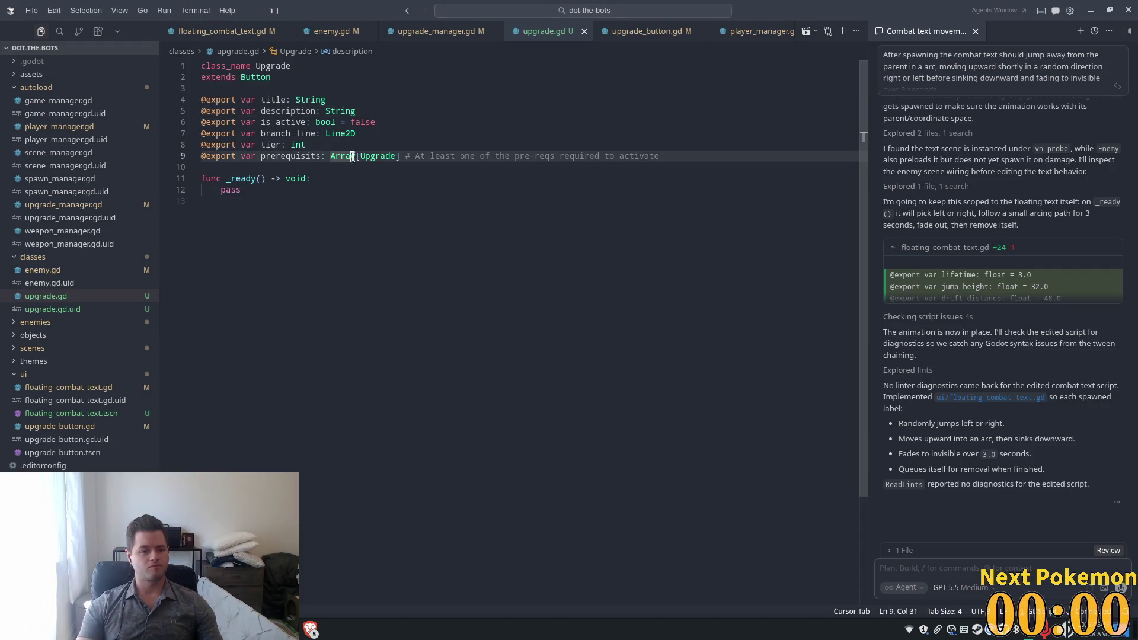
{"action": "left_click", "coordinate": [269, 200]}
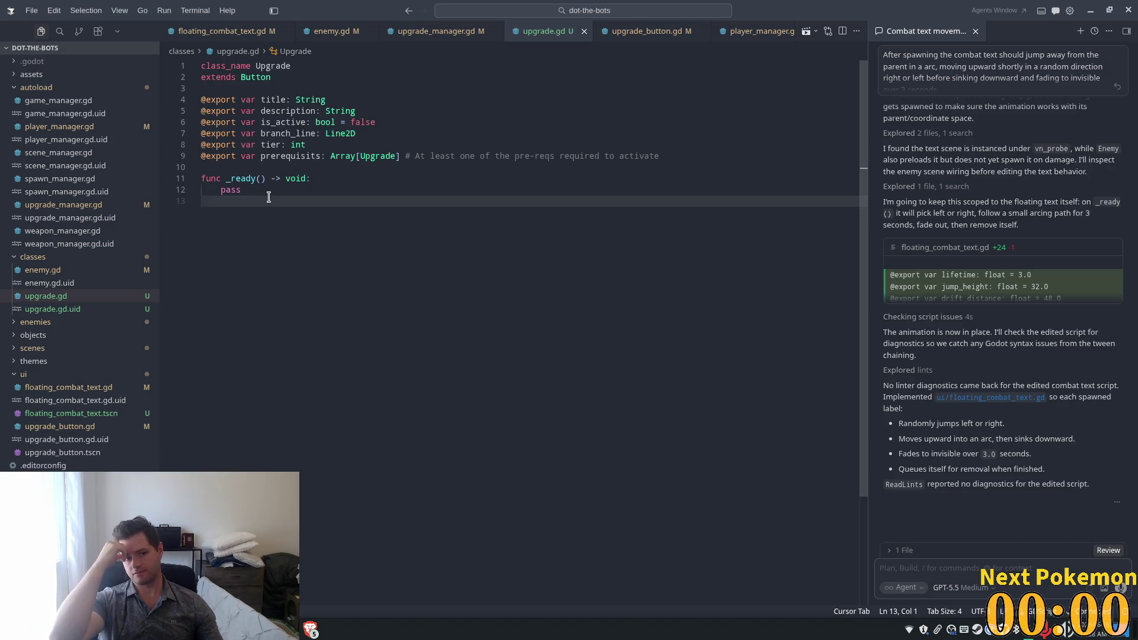
{"action": "left_click", "coordinate": [514, 144]}
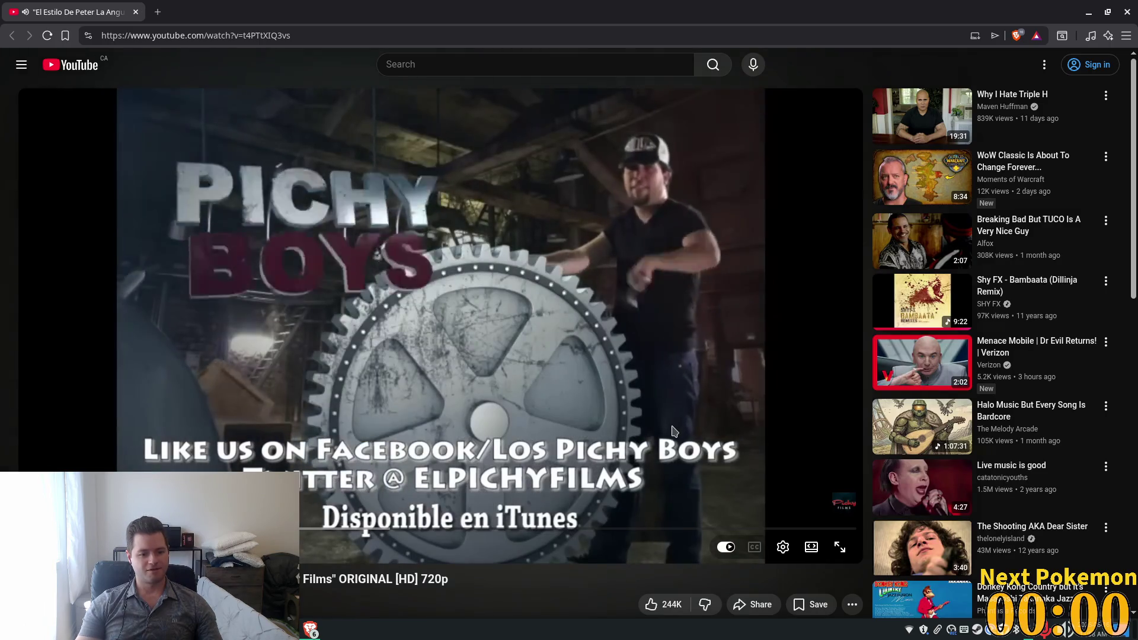
Step: Skip ahead in the video, then close the YouTube tab to return to upgrade.gd
{"action": "left_click_drag", "start_coordinate": [769, 528], "coordinate": [769, 535]}
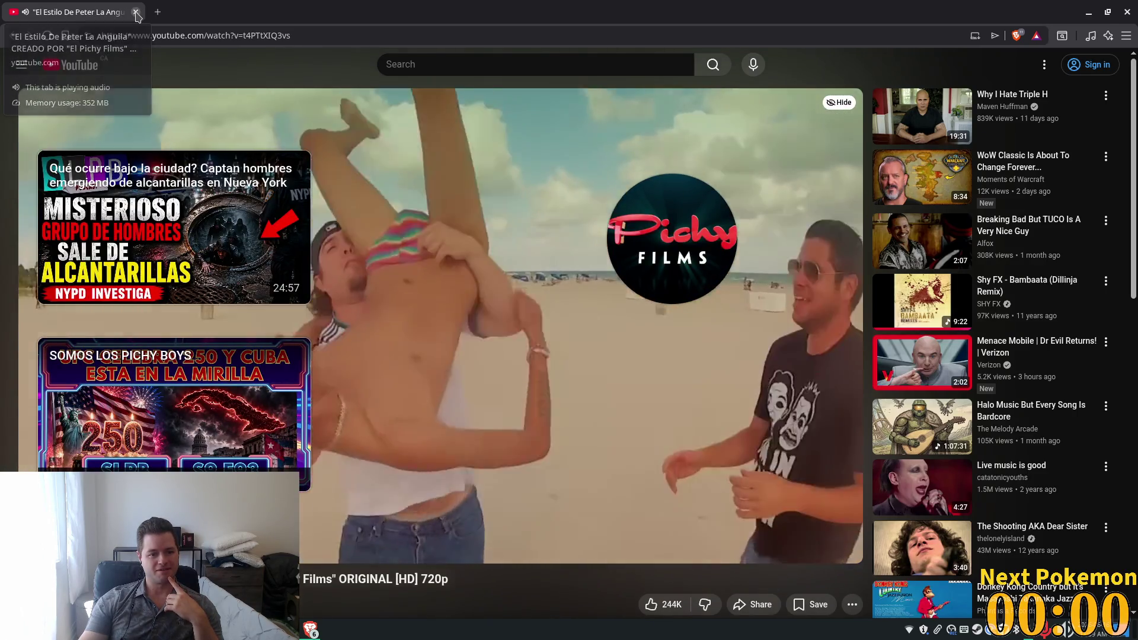
{"action": "left_click", "coordinate": [136, 12]}
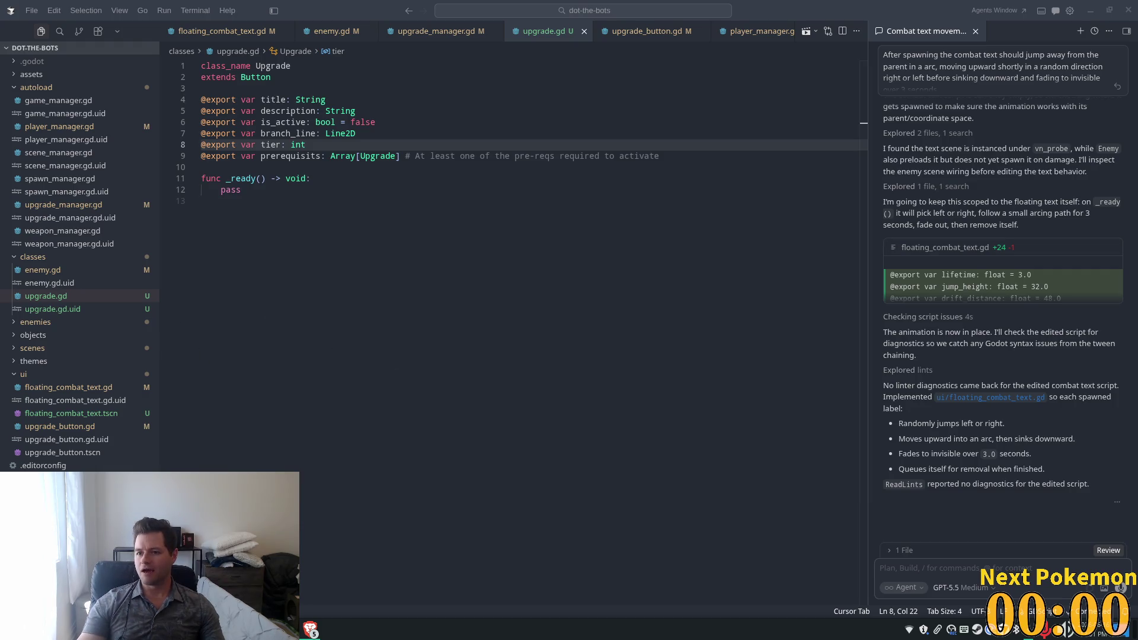
Step: Place the caret on the empty line after _ready and switch to the Godot editor
{"action": "left_click", "coordinate": [409, 223]}
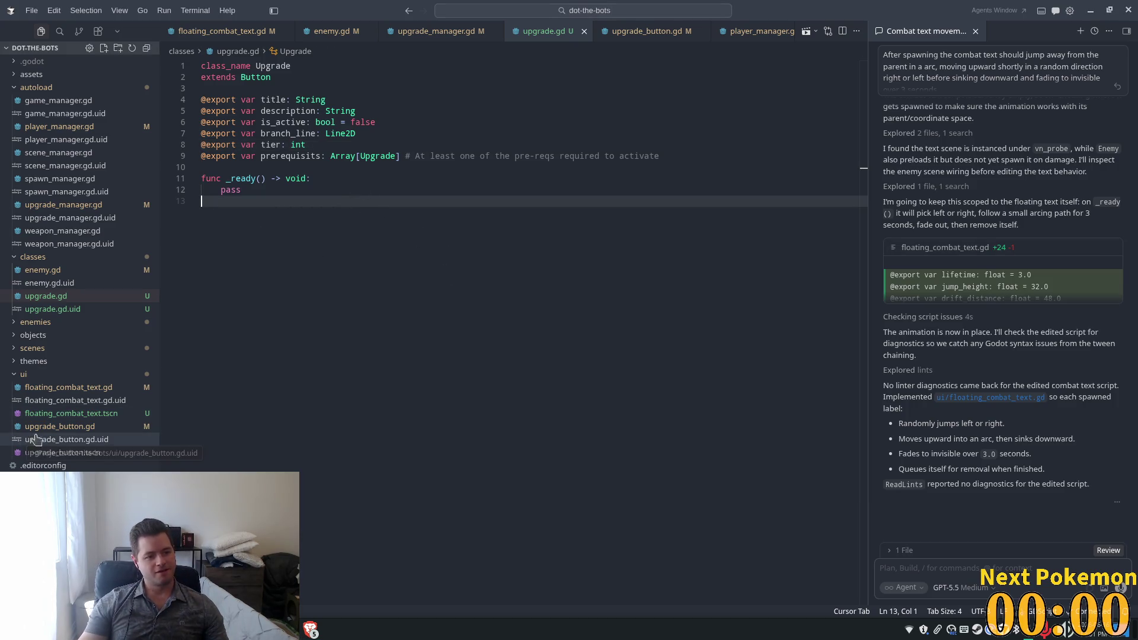
{"action": "key", "text": "alt+Tab"}
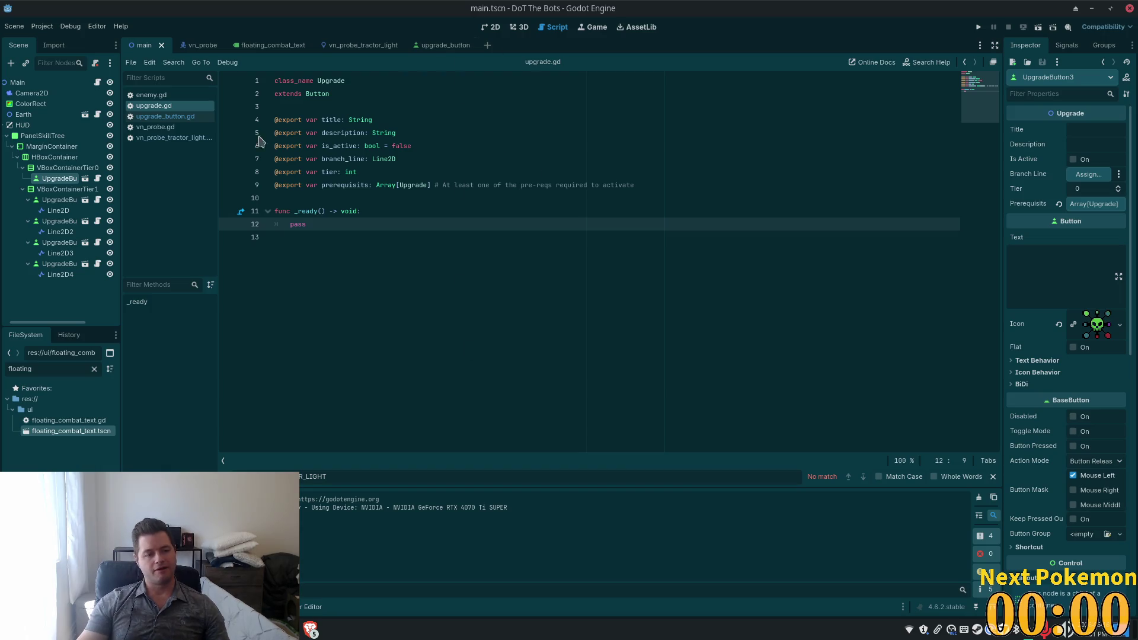
{"action": "left_click", "coordinate": [99, 179]}
{"action": "left_click", "coordinate": [323, 81], "text": "ctrl"}
{"action": "left_click", "coordinate": [366, 145]}
{"action": "left_click", "coordinate": [621, 184]}
{"action": "key", "text": "Return"}
{"action": "type", "text": "@ex"}
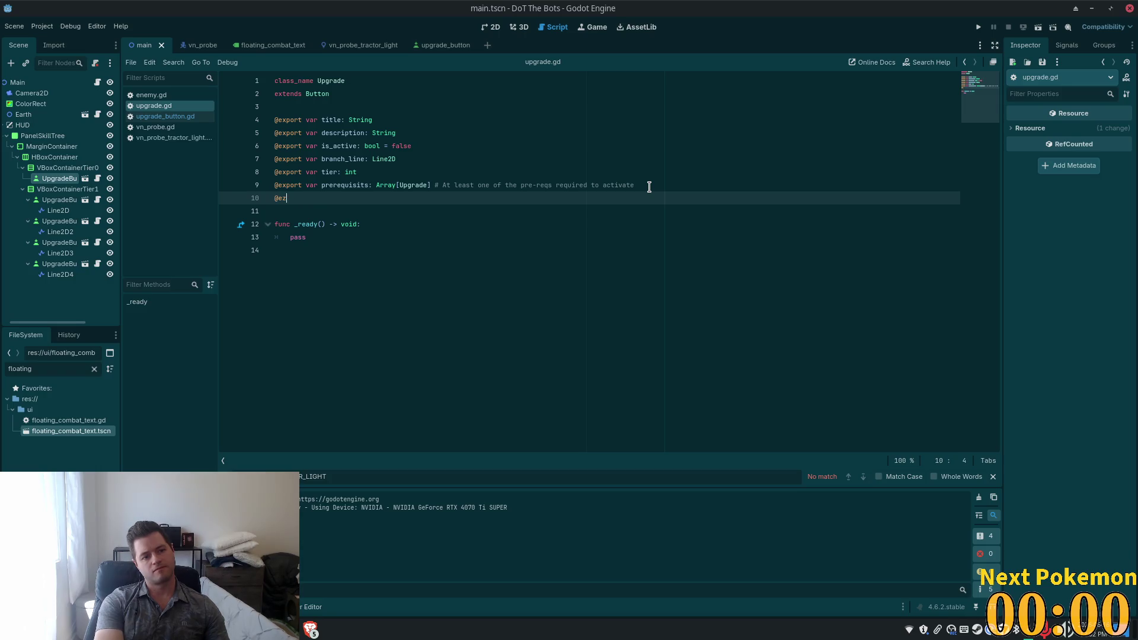
{"action": "type", "text": "port var "}
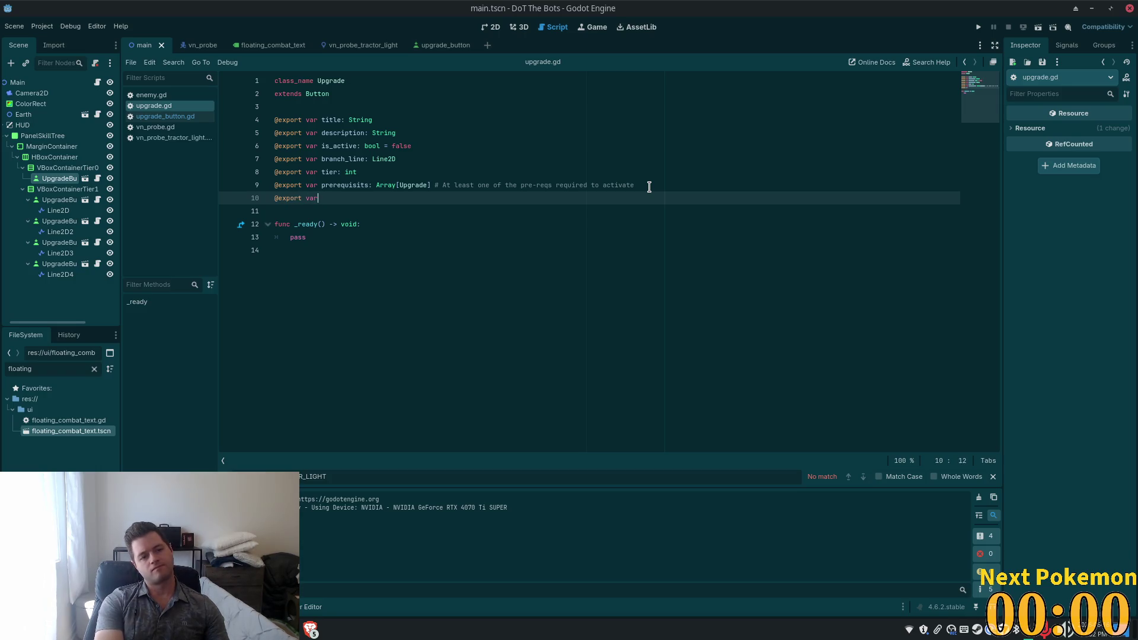
{"action": "type", "text": "default"}
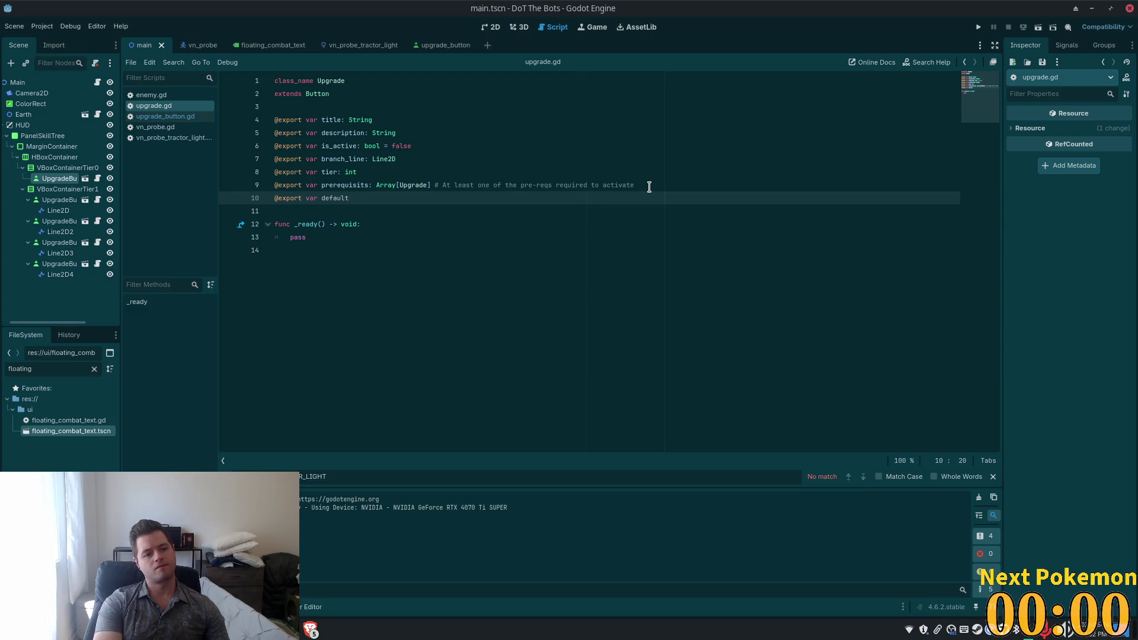
{"action": "type", "text": ": b"}
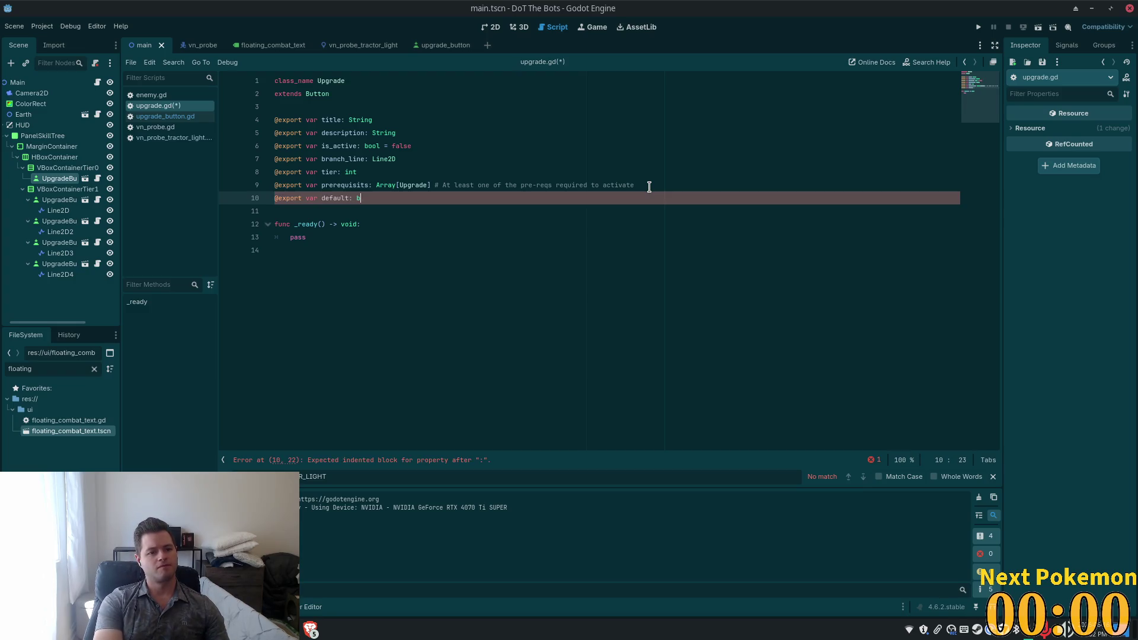
{"action": "type", "text": "ool = false"}
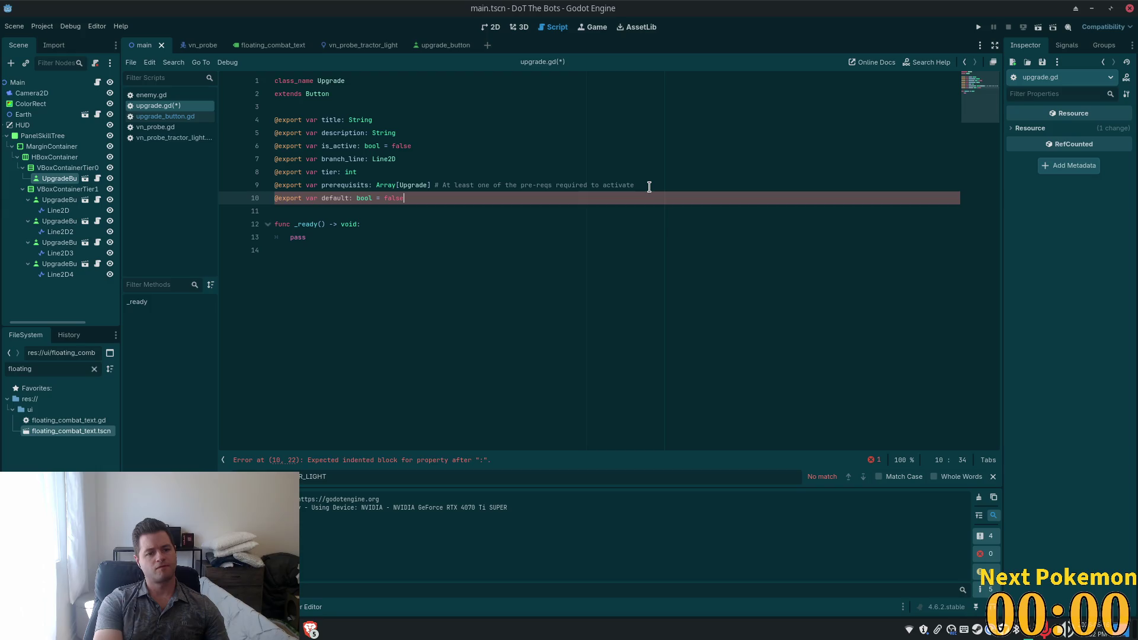
{"action": "key", "text": "ctrl+s"}
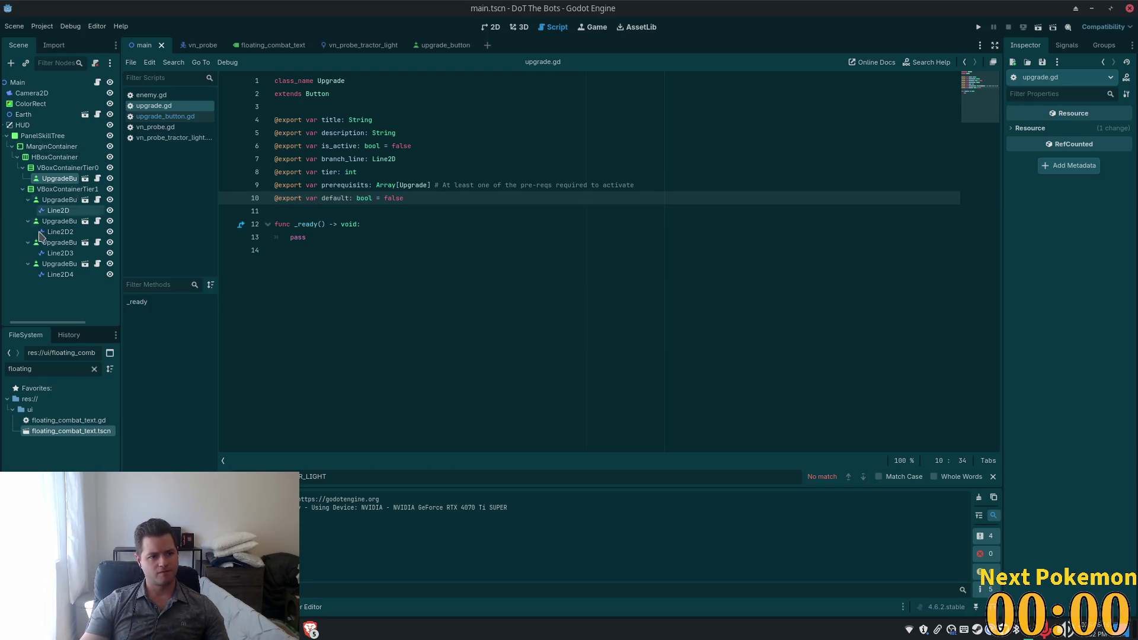
Step: Tick Default on the tier-0 UpgradeButton, then return to upgrade.gd's _ready in Cursor
{"action": "left_click", "coordinate": [60, 178]}
{"action": "left_click", "coordinate": [1073, 219]}
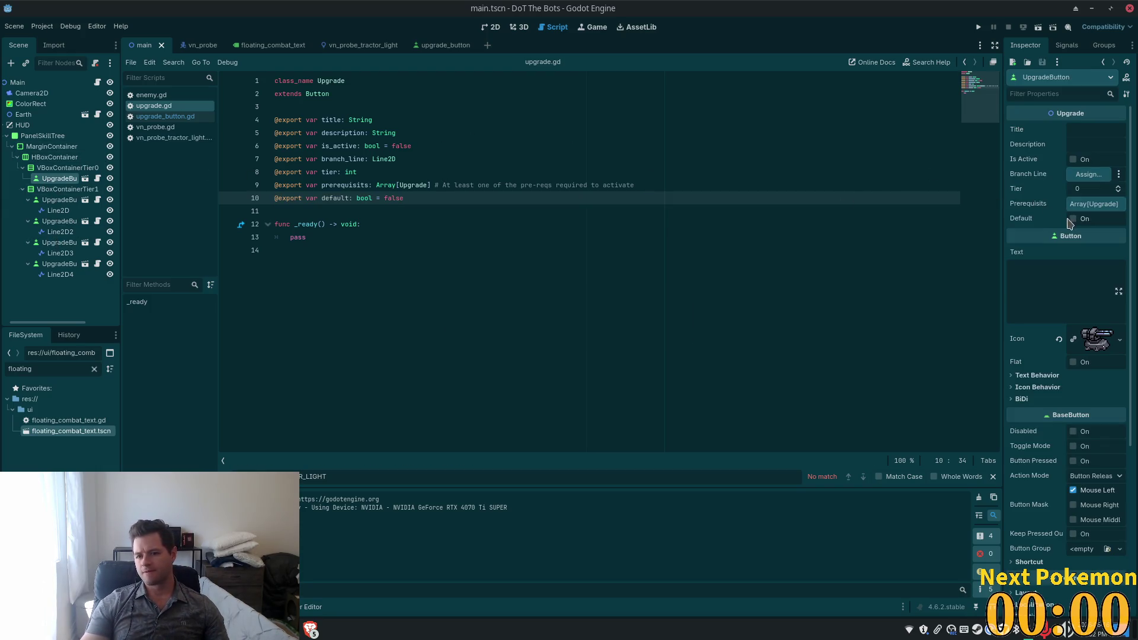
{"action": "left_click", "coordinate": [335, 264]}
{"action": "key", "text": "alt+Tab"}
{"action": "left_click", "coordinate": [301, 167]}
{"action": "left_click", "coordinate": [336, 188]}
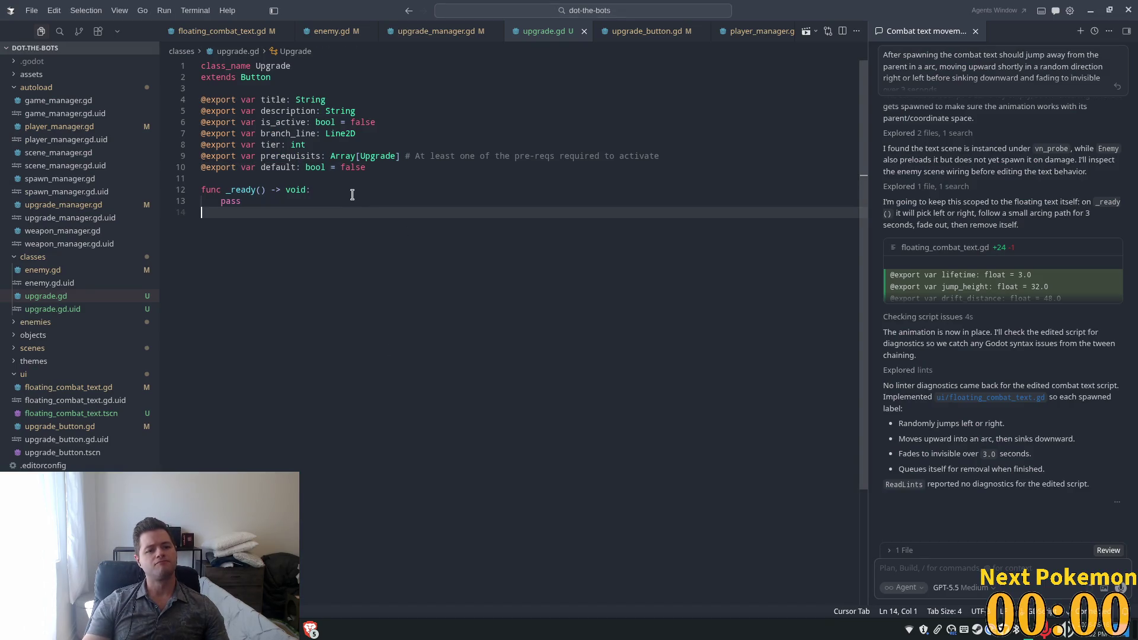
Step: Add 'if default:' calling UpgradeManager.add_upgrade(self) inside _ready and save upgrade.gd
{"action": "key", "text": "Return"}
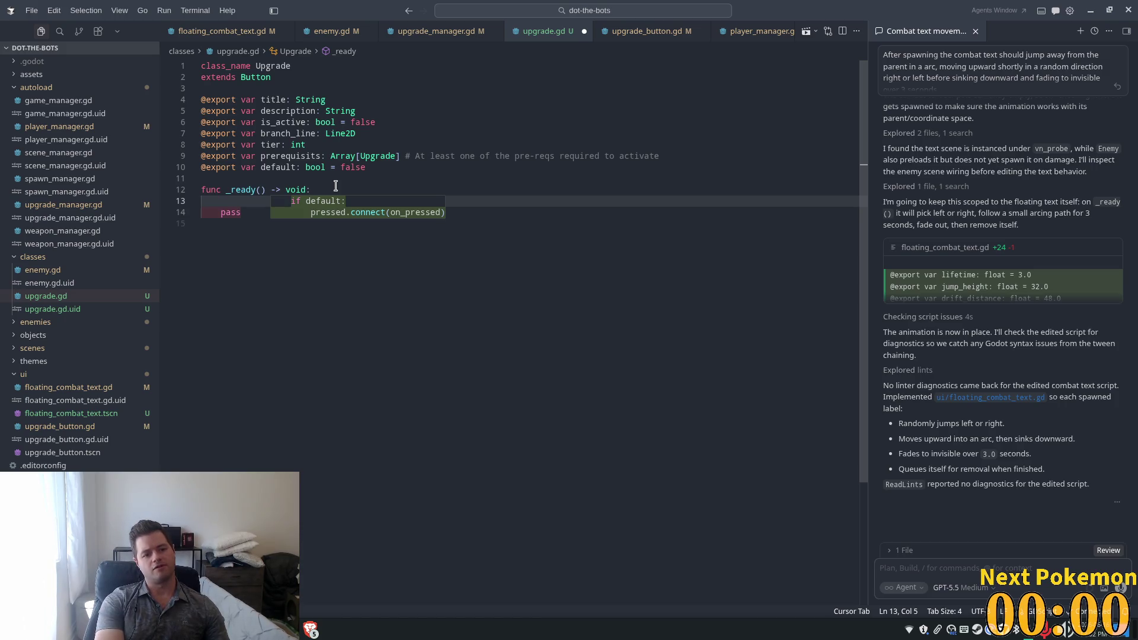
{"action": "type", "text": "if default:"}
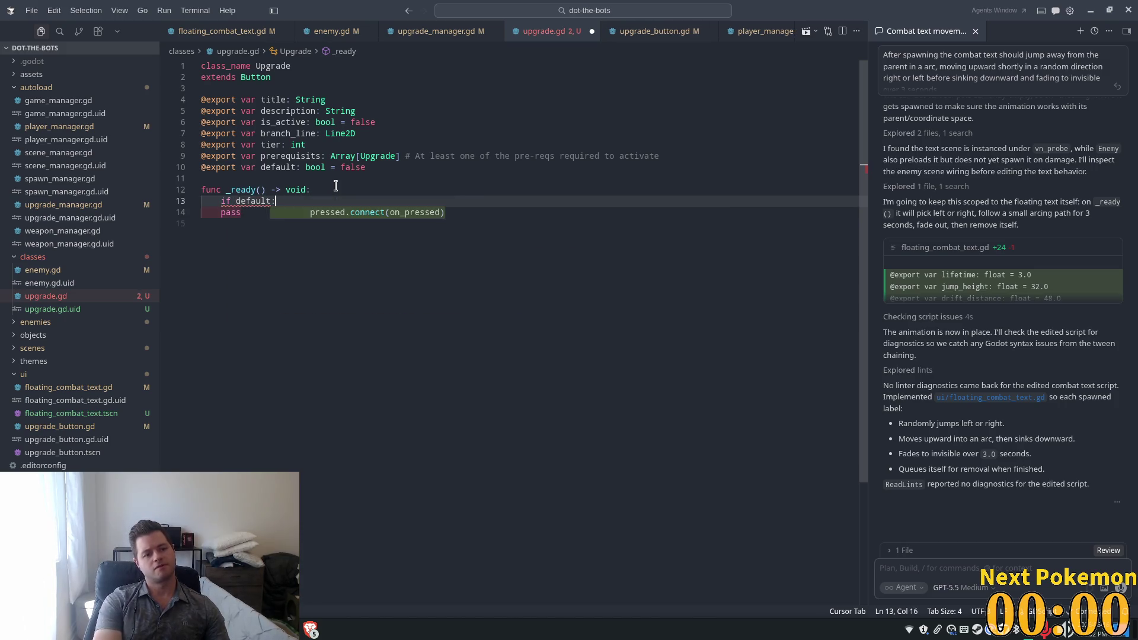
{"action": "key", "text": "Return"}
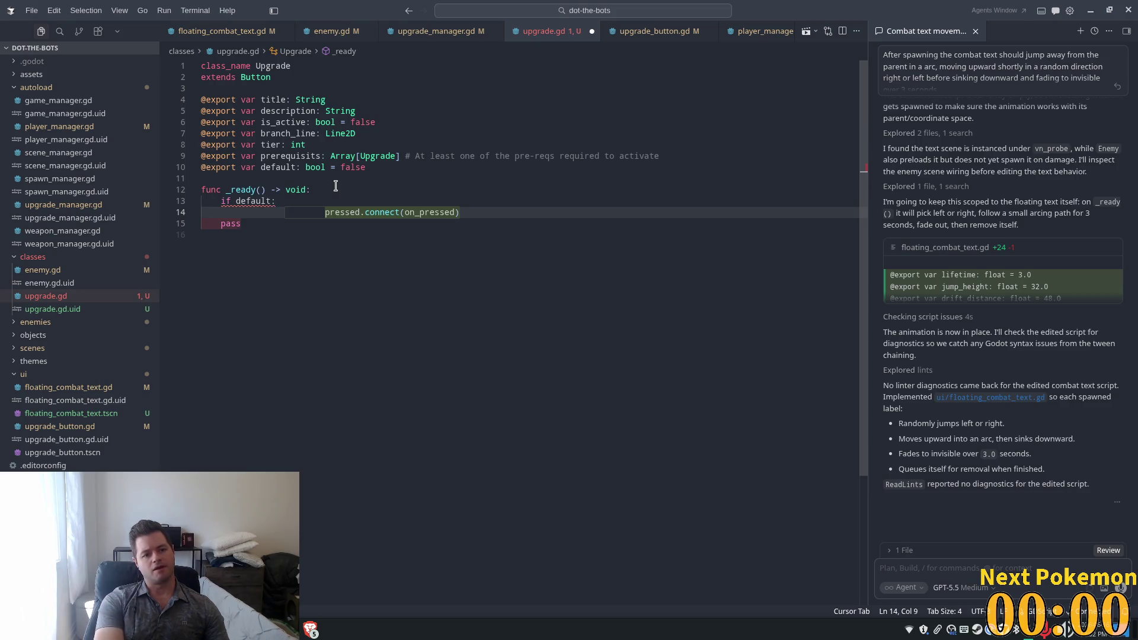
{"action": "type", "text": "Up"}
{"action": "key", "text": "Tab"}
{"action": "key", "text": "ctrl+s"}
{"action": "left_click", "coordinate": [383, 191]}
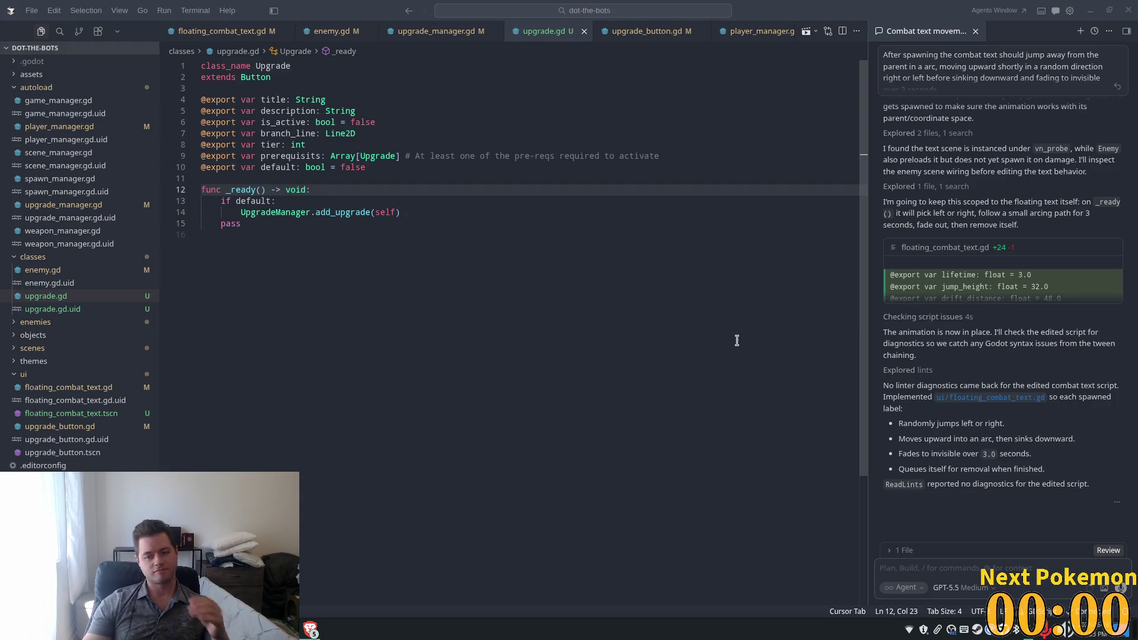
Step: Delete the leftover pass statement from _ready and save upgrade.gd
{"action": "left_click", "coordinate": [385, 243]}
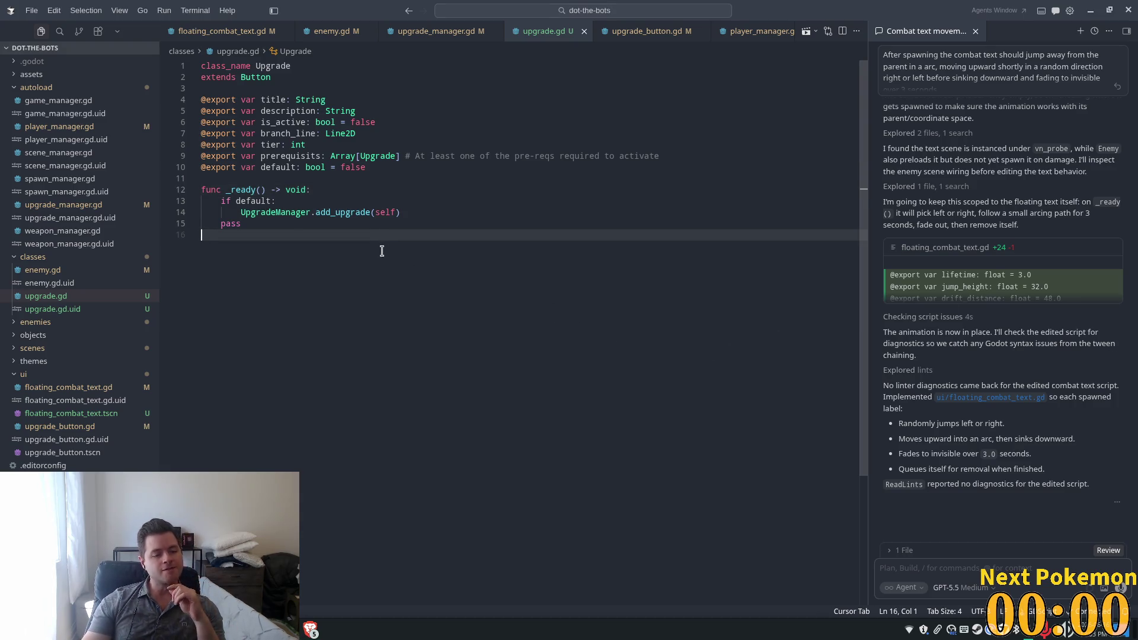
{"action": "left_click", "coordinate": [350, 188]}
{"action": "left_click_drag", "start_coordinate": [299, 224], "coordinate": [201, 225]}
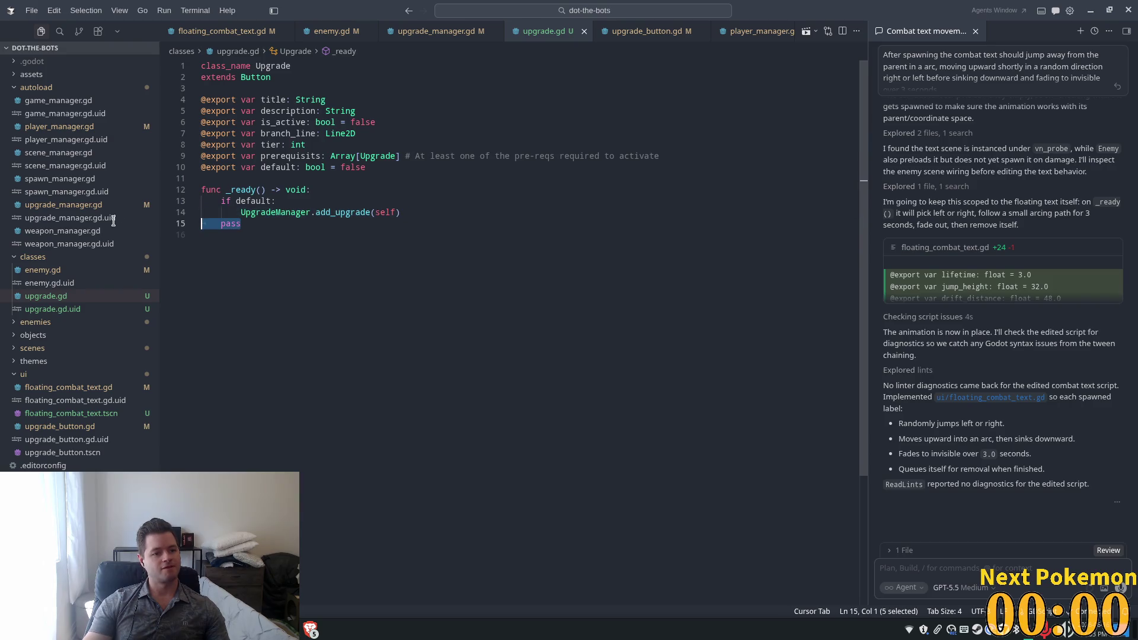
{"action": "key", "text": "BackSpace"}
{"action": "key", "text": "BackSpace"}
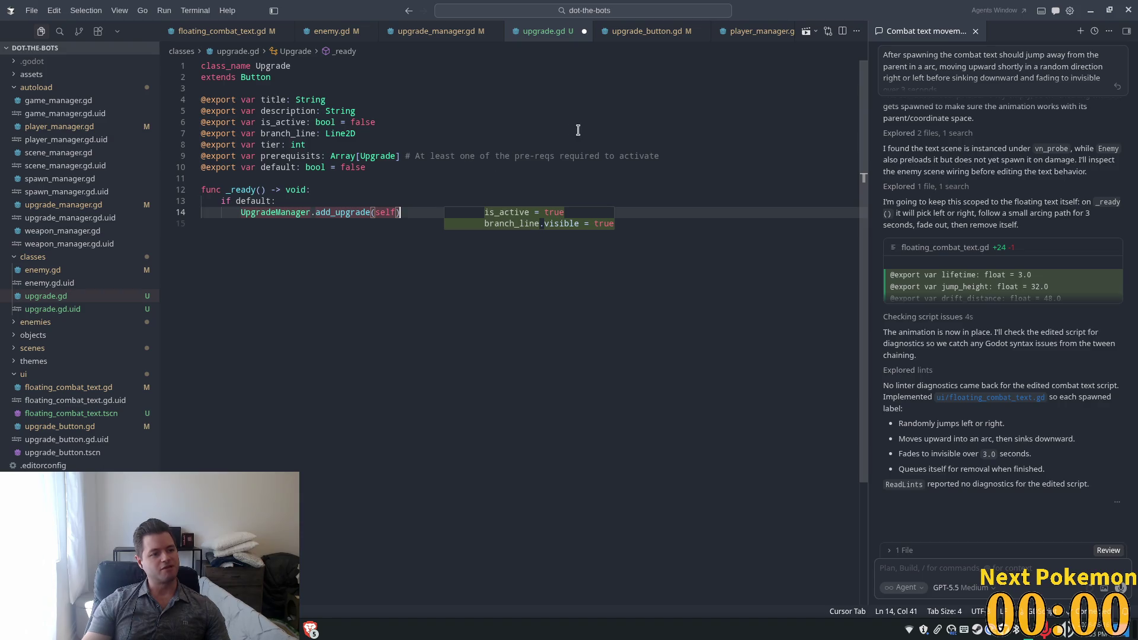
{"action": "left_click", "coordinate": [505, 144]}
{"action": "key", "text": "ctrl+s"}
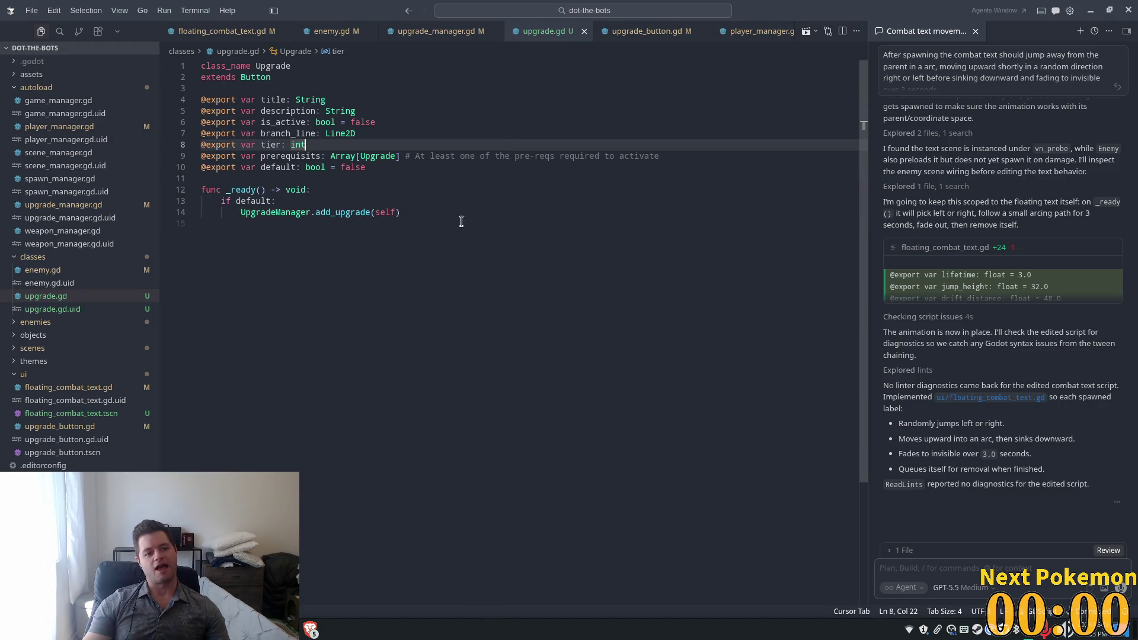
Step: Reject Cursor's inline suggestions for is_active and _on_pressed code in _ready
{"action": "left_click", "coordinate": [417, 214]}
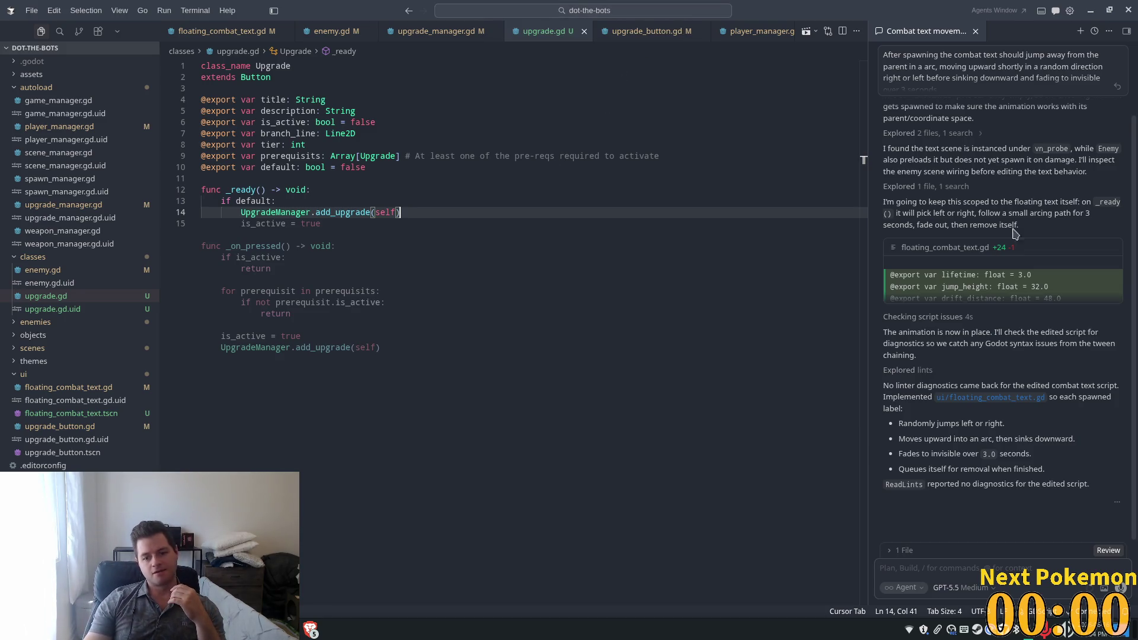
{"action": "key", "text": "Escape"}
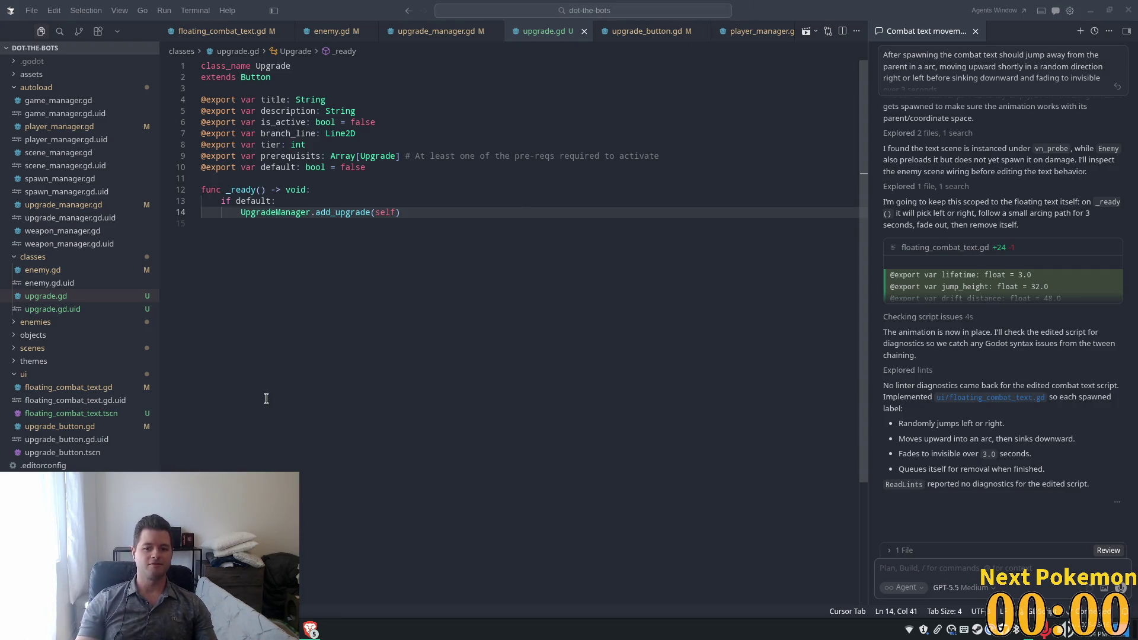
{"action": "left_click", "coordinate": [438, 201]}
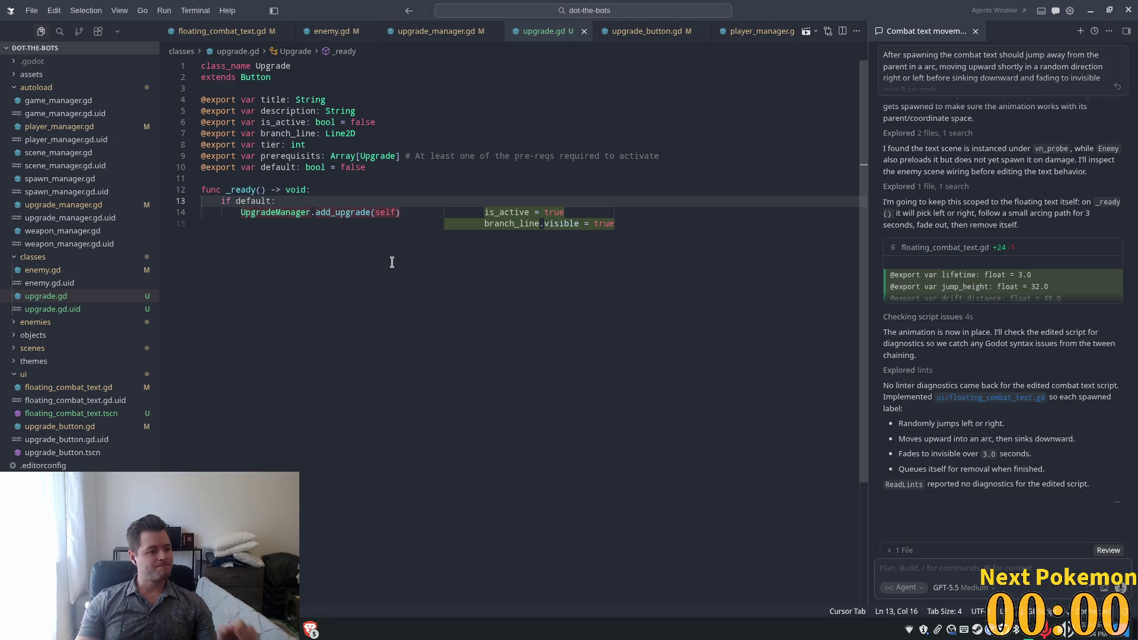
{"action": "key", "text": "Escape"}
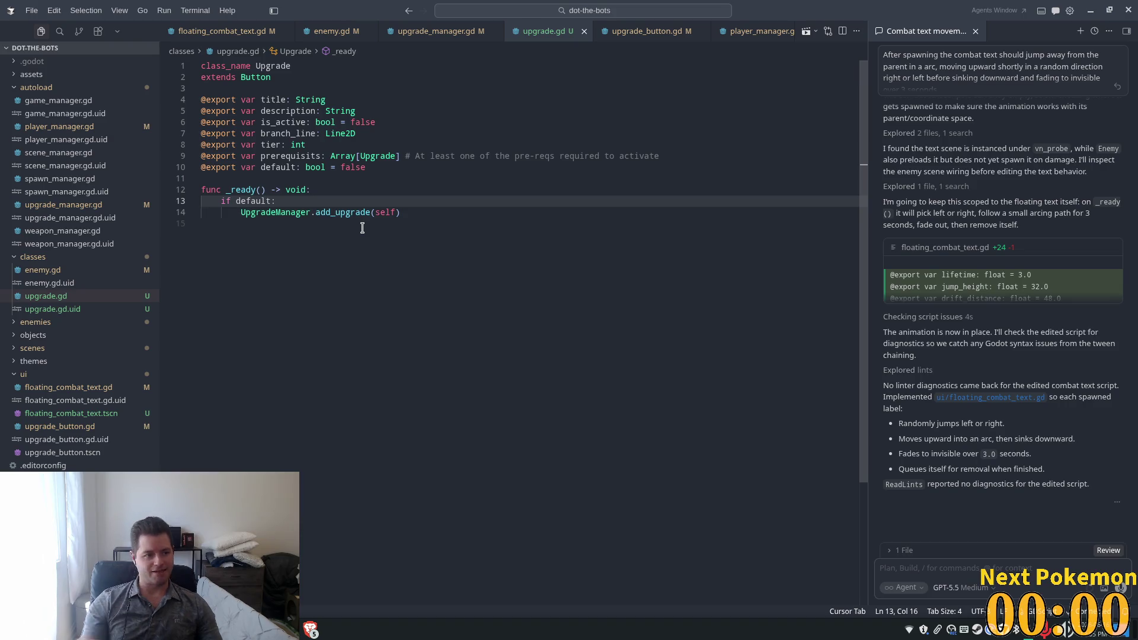
Step: Review the branch_line export and the default add_upgrade call, then view upgrade_button.gd
{"action": "left_click", "coordinate": [361, 132]}
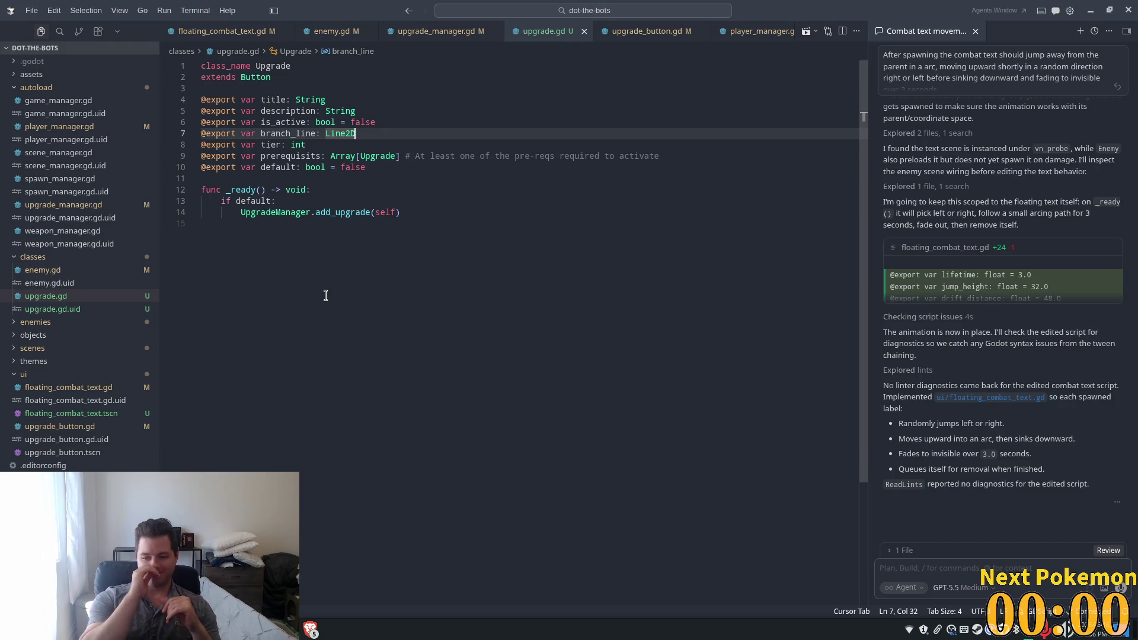
{"action": "left_click", "coordinate": [331, 178]}
{"action": "left_click", "coordinate": [328, 199]}
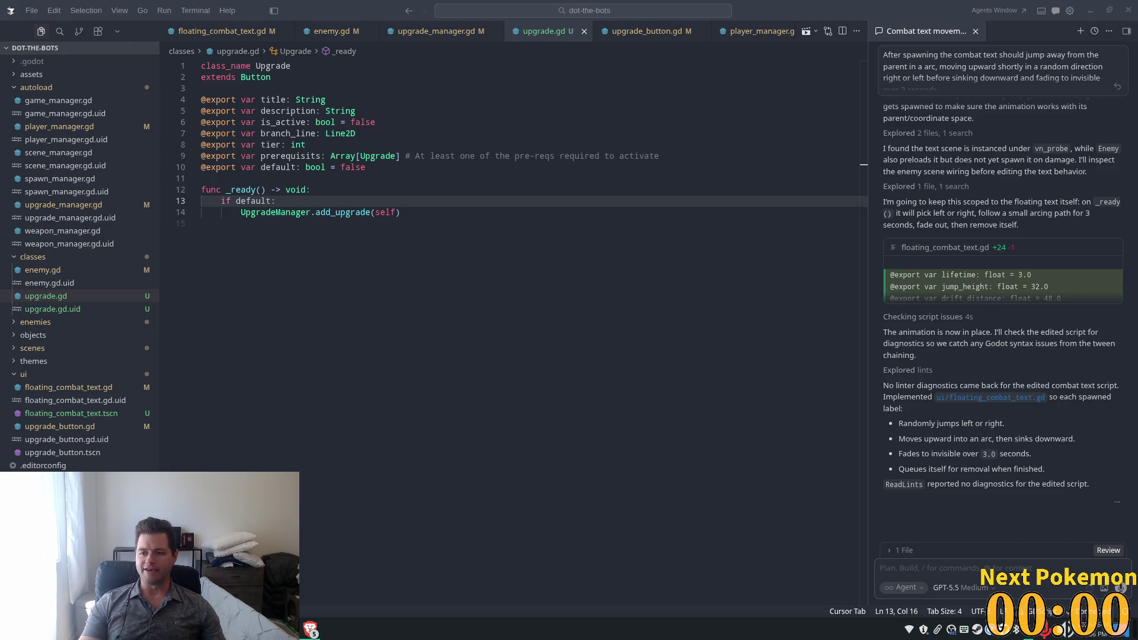
{"action": "left_click", "coordinate": [428, 179]}
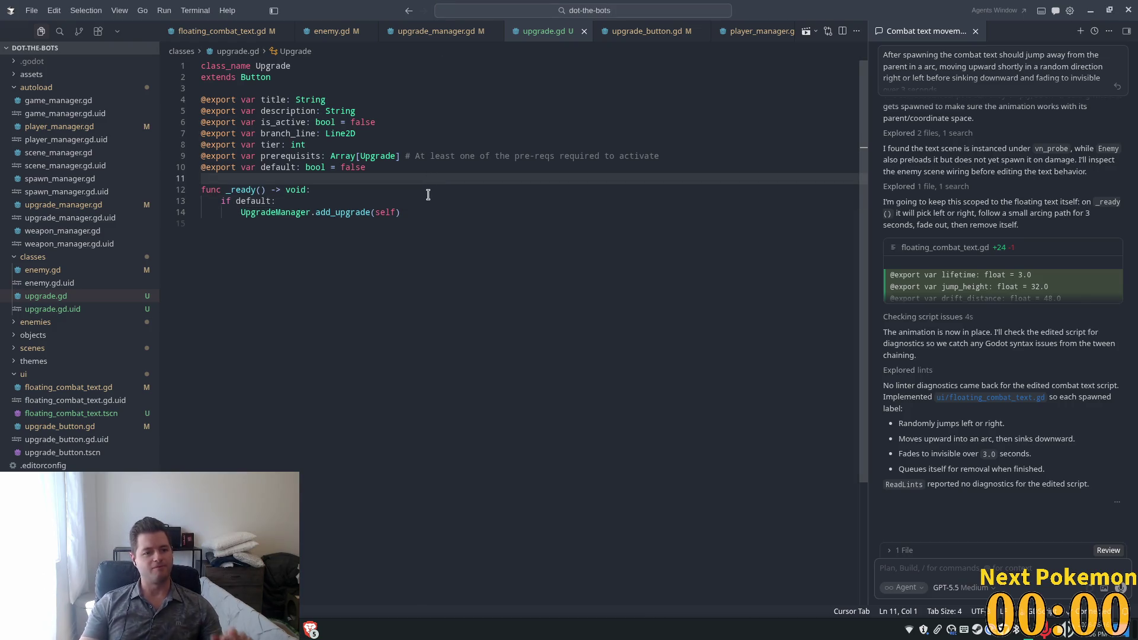
{"action": "left_click", "coordinate": [349, 212]}
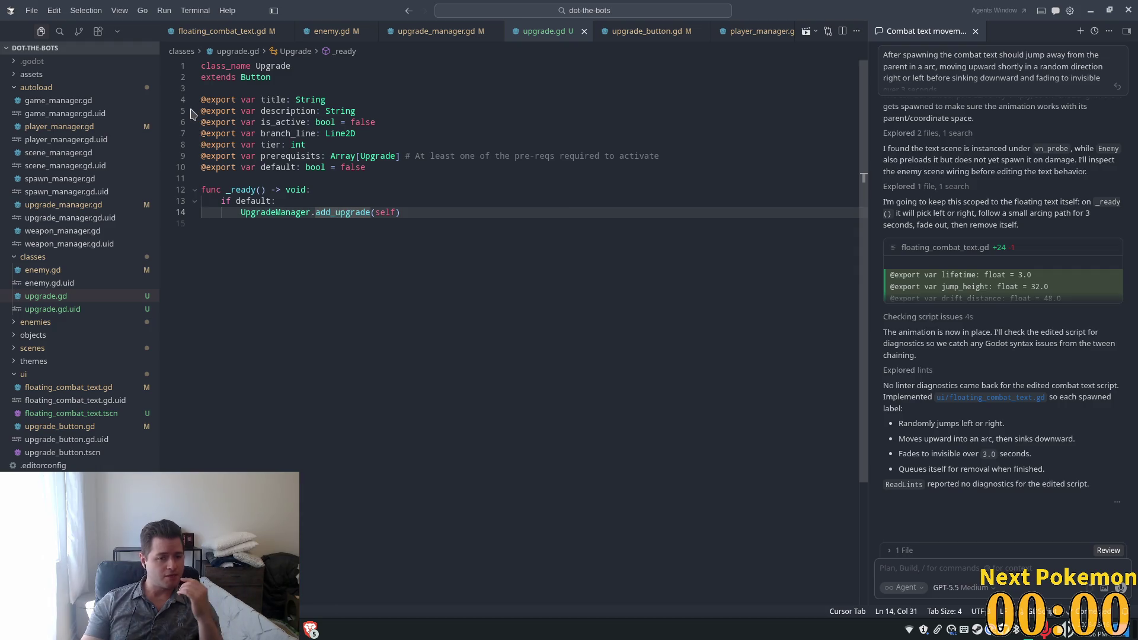
{"action": "left_click", "coordinate": [649, 32]}
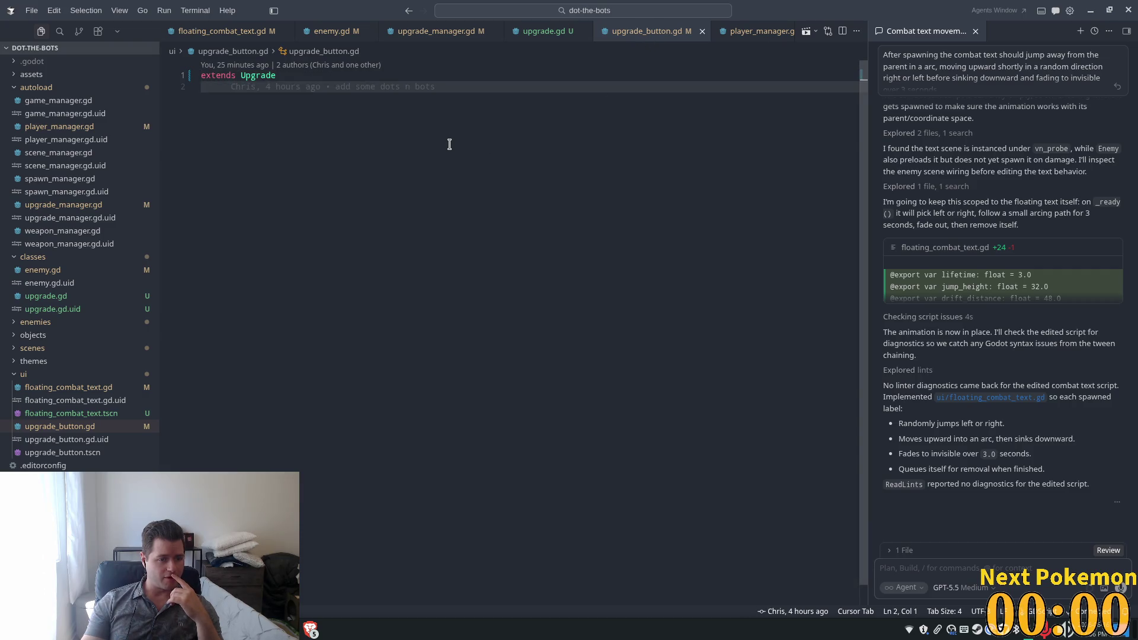
Step: Add an _on_pressed function to upgrade.gd that checks all prerequisites are active
{"action": "left_click", "coordinate": [557, 31]}
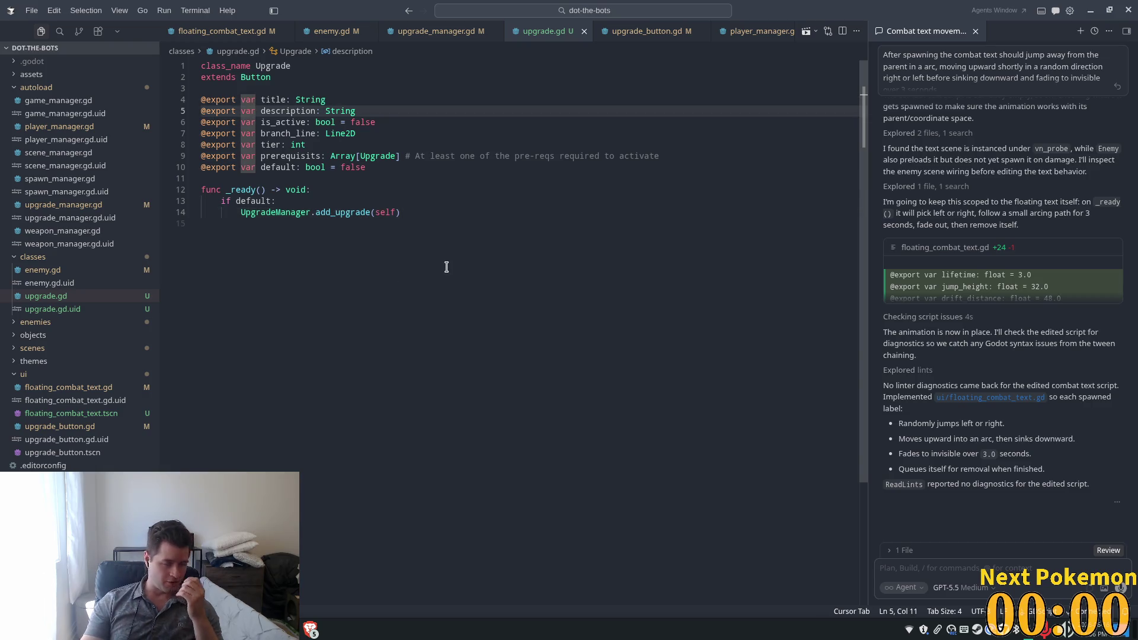
{"action": "left_click", "coordinate": [479, 253]}
{"action": "key", "text": "Return"}
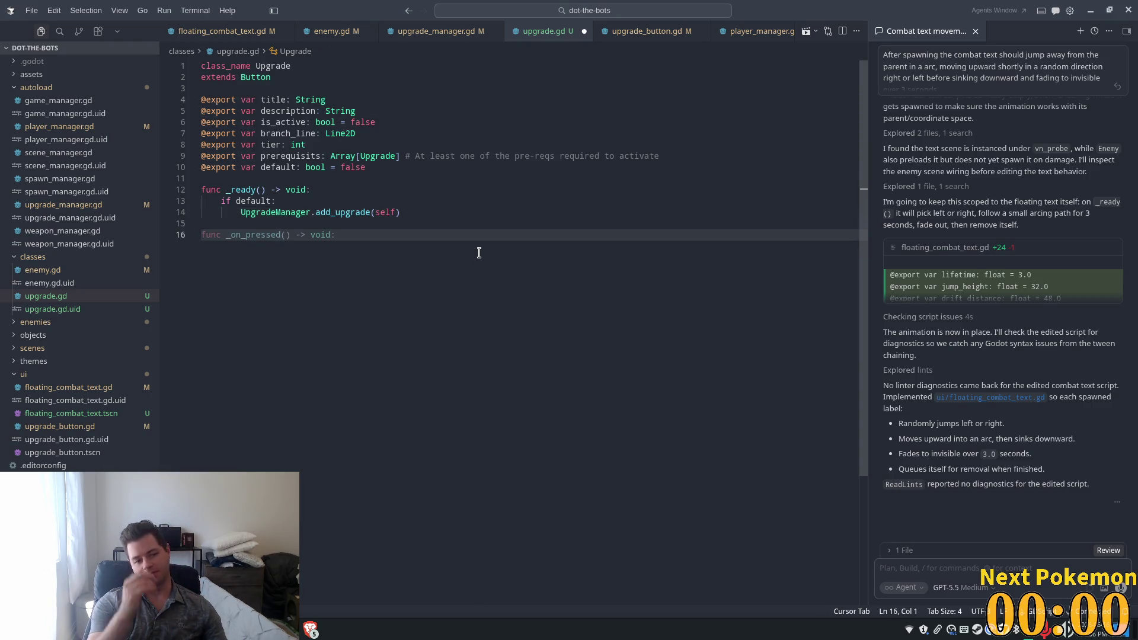
{"action": "key", "text": "Tab"}
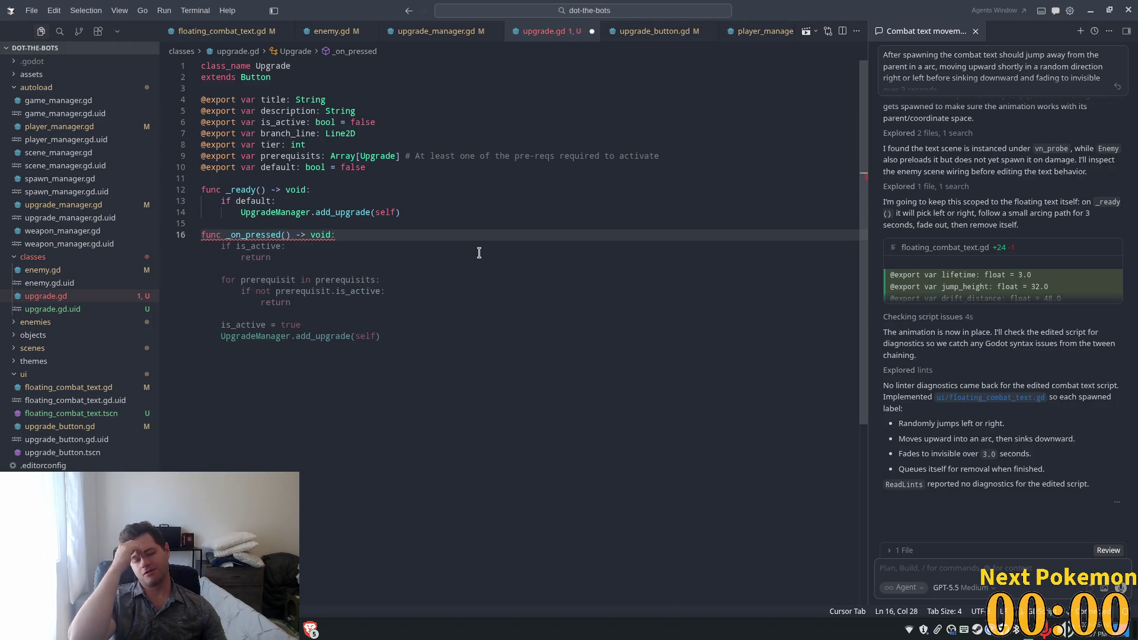
{"action": "key", "text": "Tab"}
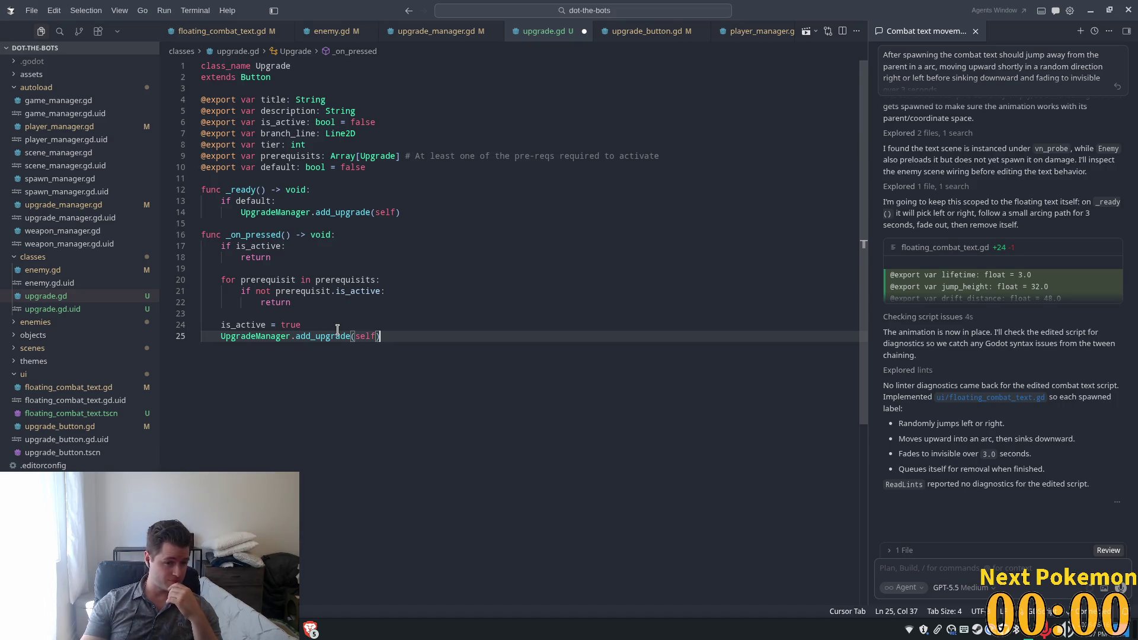
Step: Set is_active = true for default upgrades under the if default branch in _ready
{"action": "left_click", "coordinate": [404, 212]}
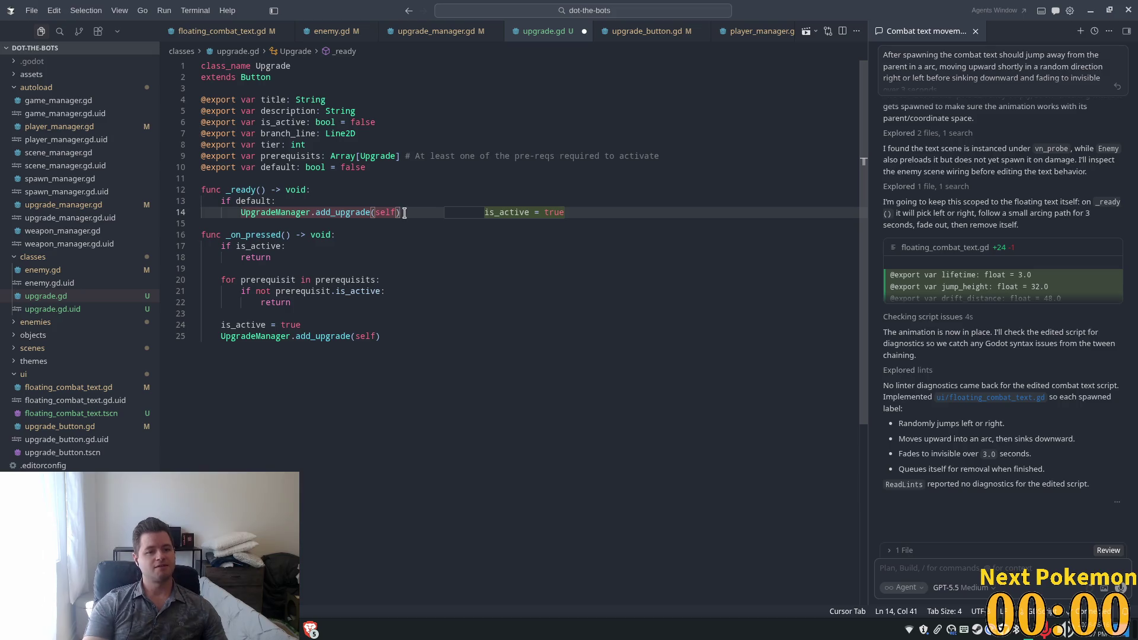
{"action": "key", "text": "Return"}
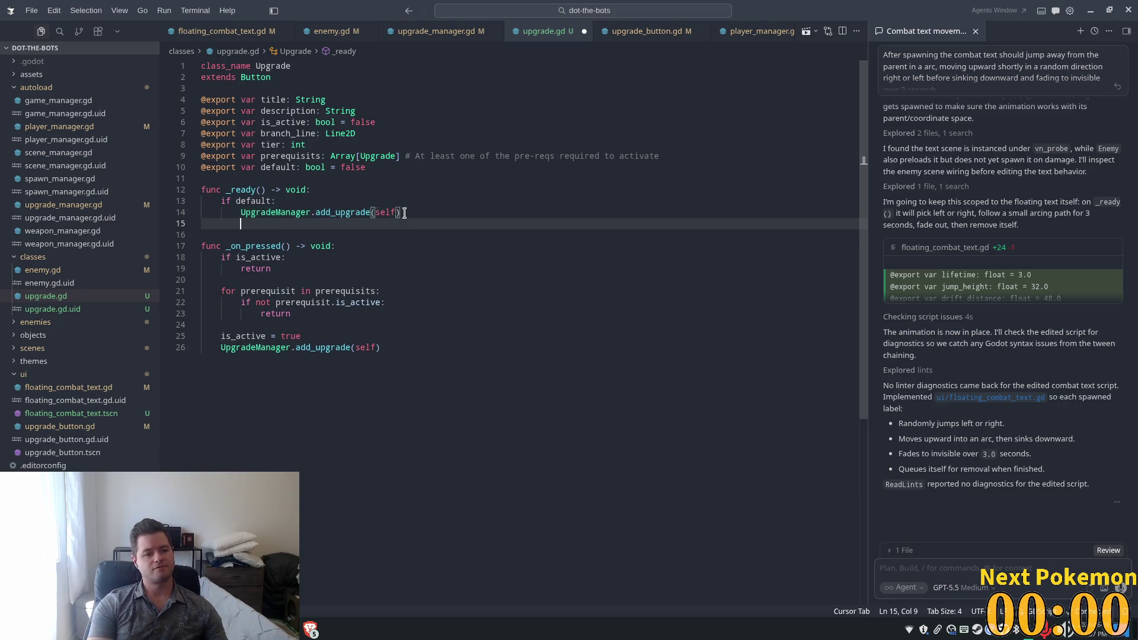
{"action": "key", "text": "Tab"}
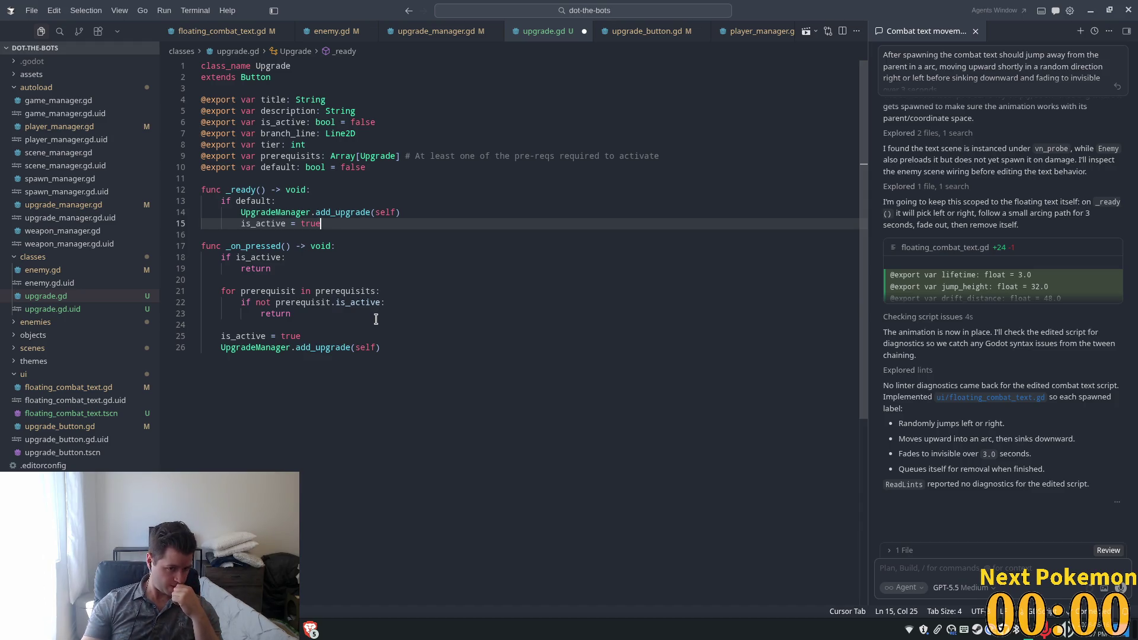
{"action": "left_click", "coordinate": [322, 393]}
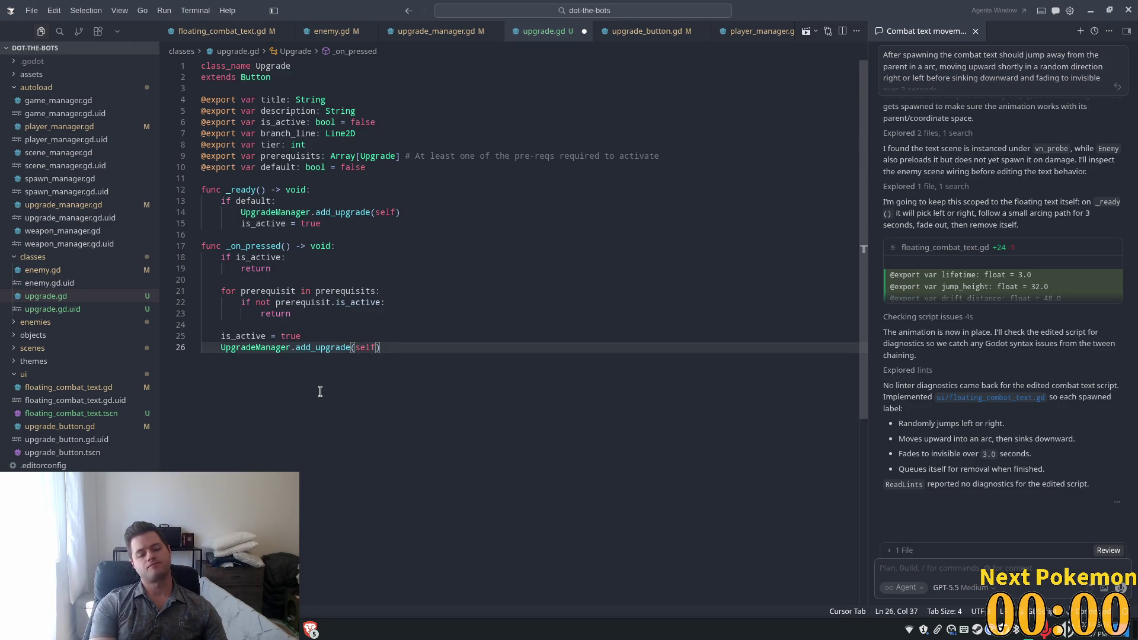
Step: Add a _set_active(value: bool) function that assigns is_active and toggles branch_line visibility
{"action": "key", "text": "Return"}
{"action": "key", "text": "Return"}
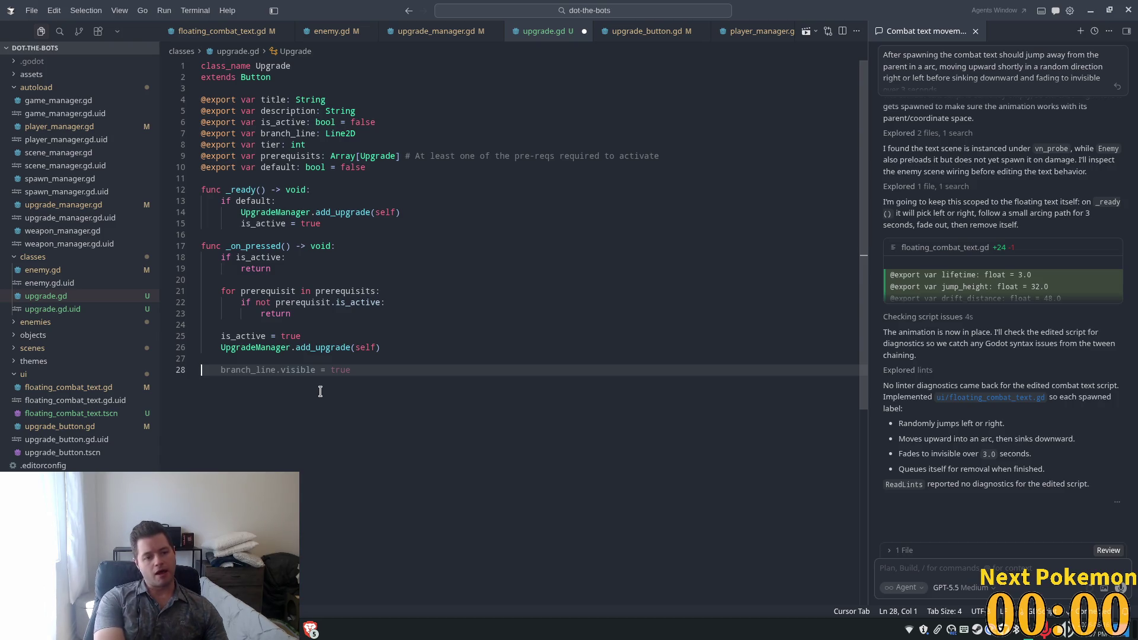
{"action": "type", "text": "func _set"}
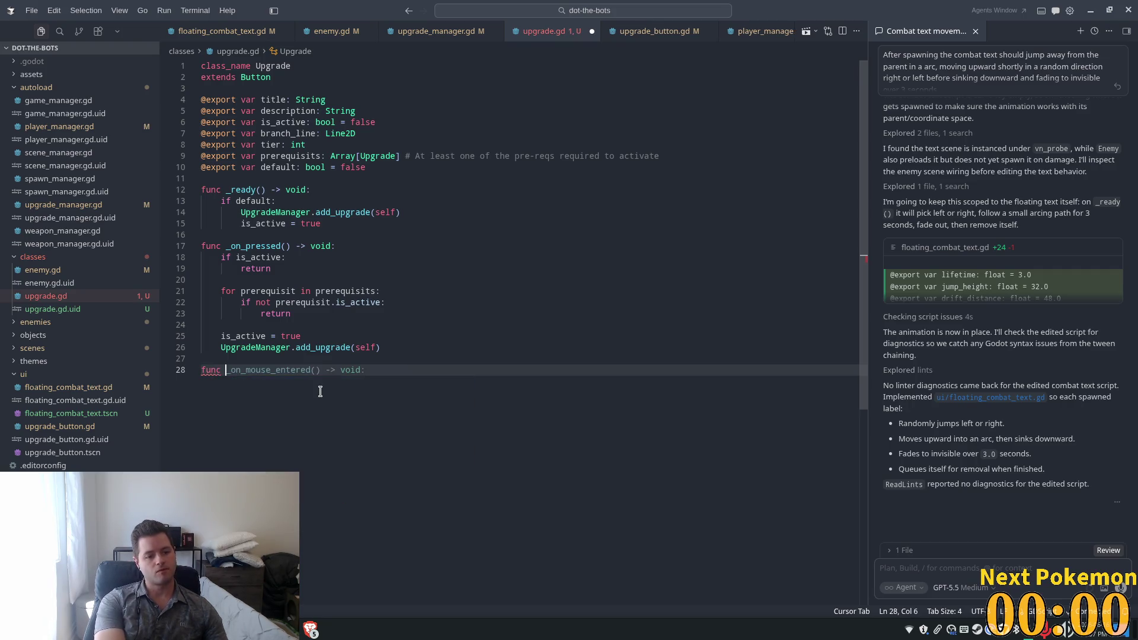
{"action": "key", "text": "Tab"}
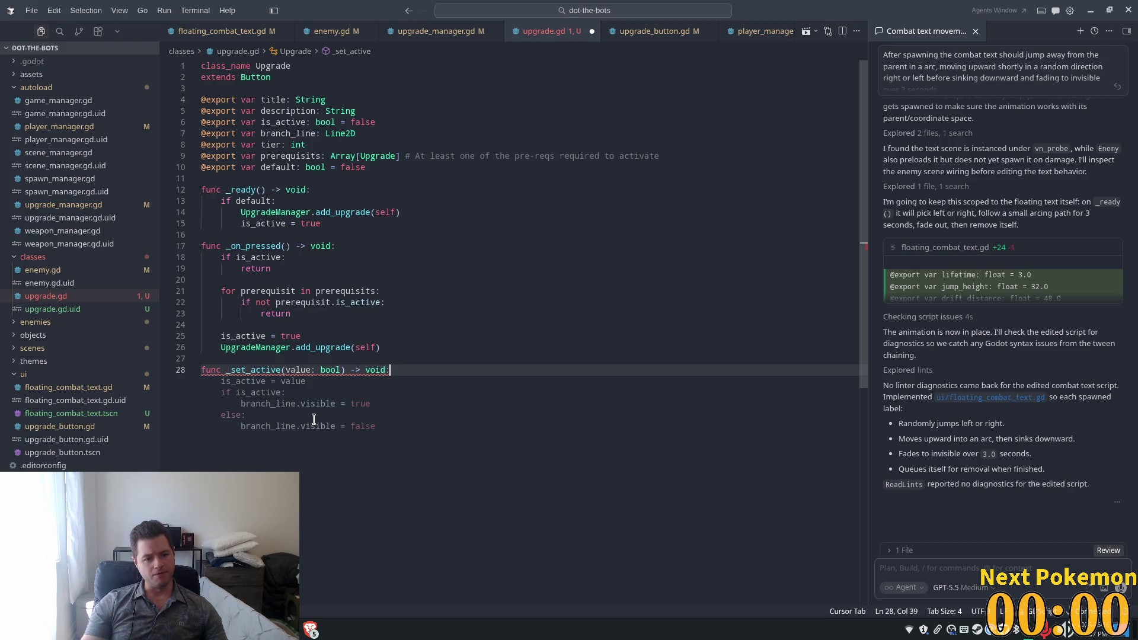
{"action": "key", "text": "Tab"}
{"action": "key", "text": "Down"}
Step: Move UpgradeManager.add_upgrade(self) from _on_pressed into _set_active below is_active = value
{"action": "left_click_drag", "start_coordinate": [380, 348], "coordinate": [220, 348]}
{"action": "key", "text": "ctrl+x"}
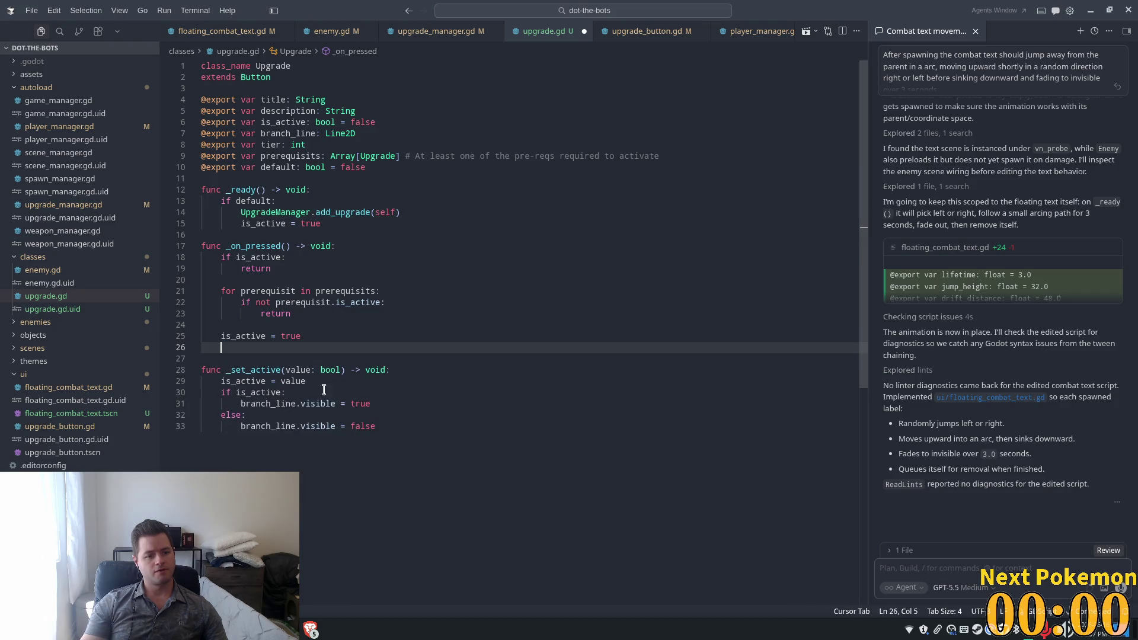
{"action": "left_click", "coordinate": [320, 381]}
{"action": "key", "text": "Return"}
{"action": "key", "text": "ctrl+v"}
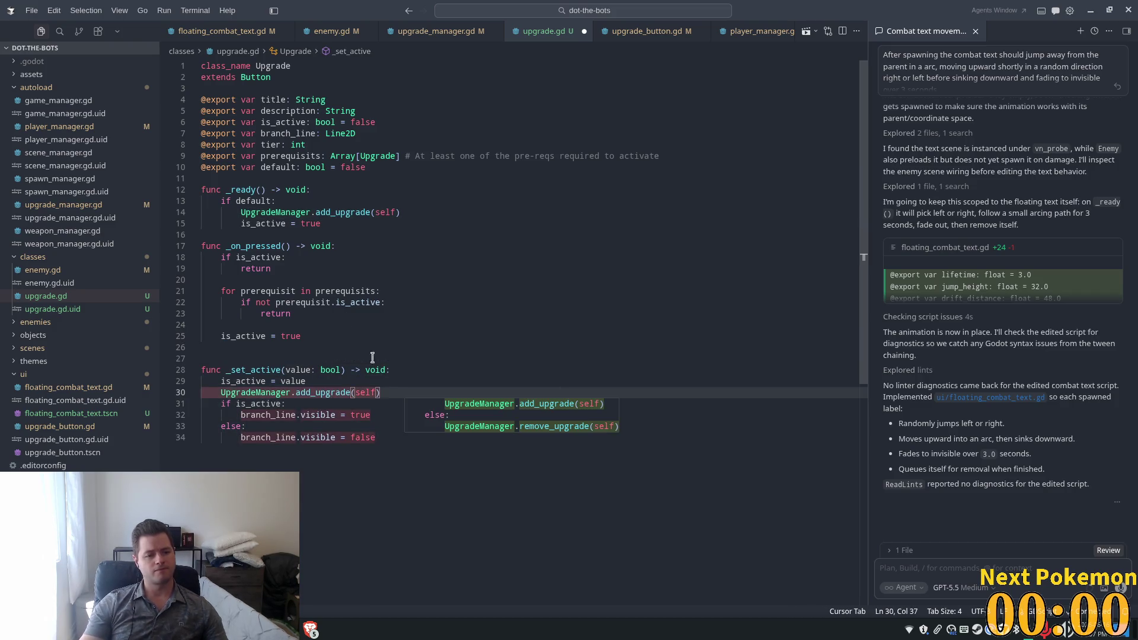
{"action": "key", "text": "Return"}
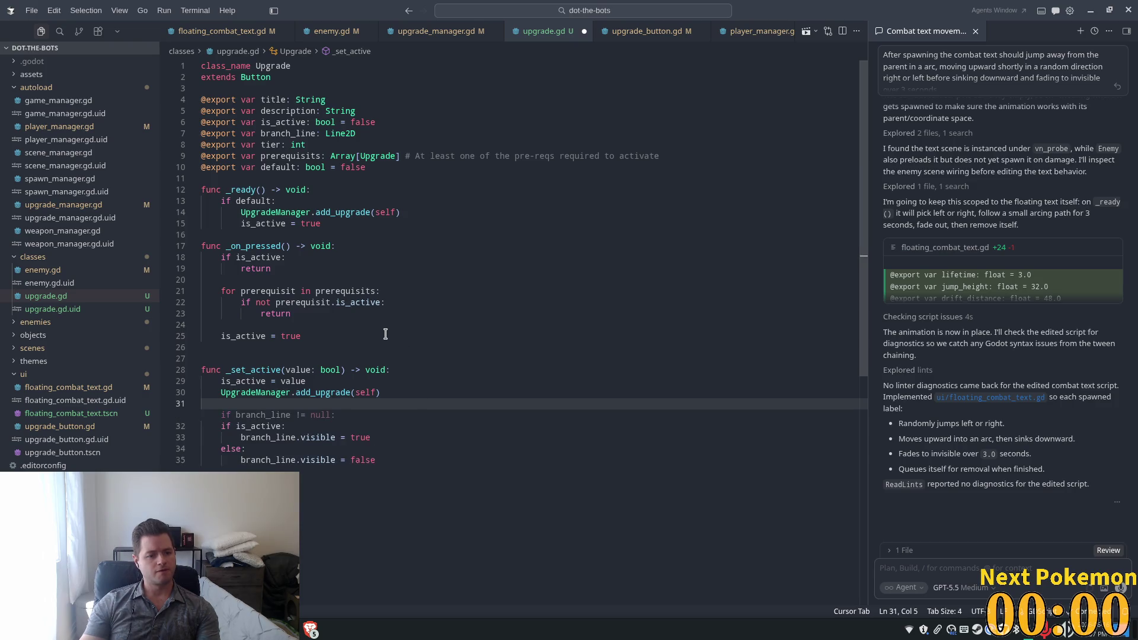
{"action": "left_click", "coordinate": [386, 333]}
{"action": "key", "text": "shift+Home"}
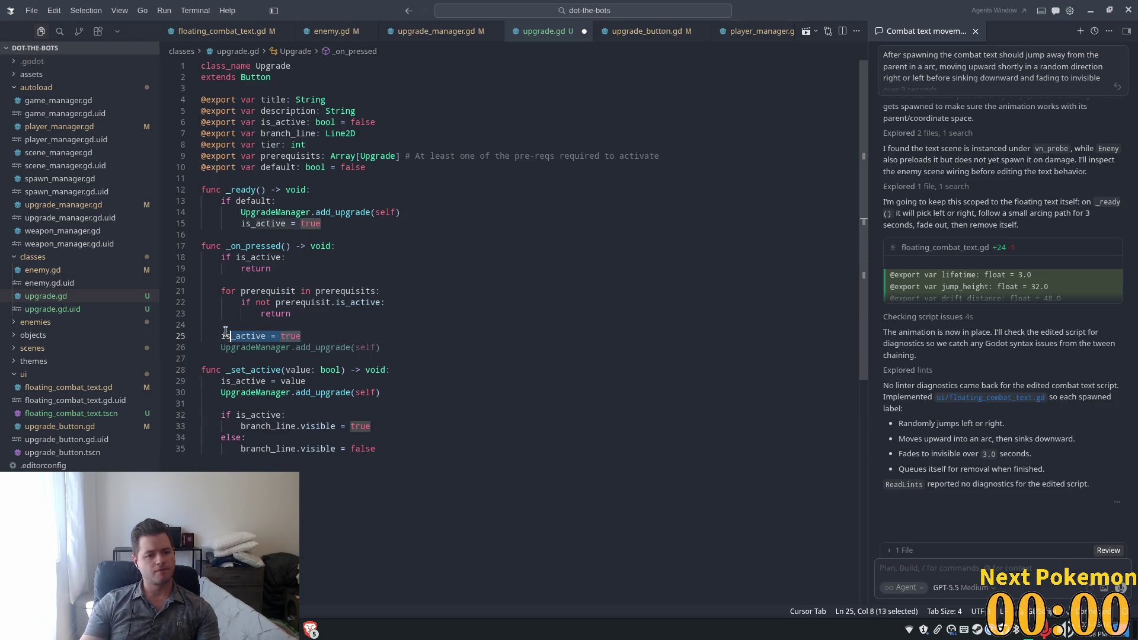
Step: Swap the is_active = true line in _on_pressed for a _set_active(true) call
{"action": "key", "text": "BackSpace"}
{"action": "type", "text": "_set_active(true)"}
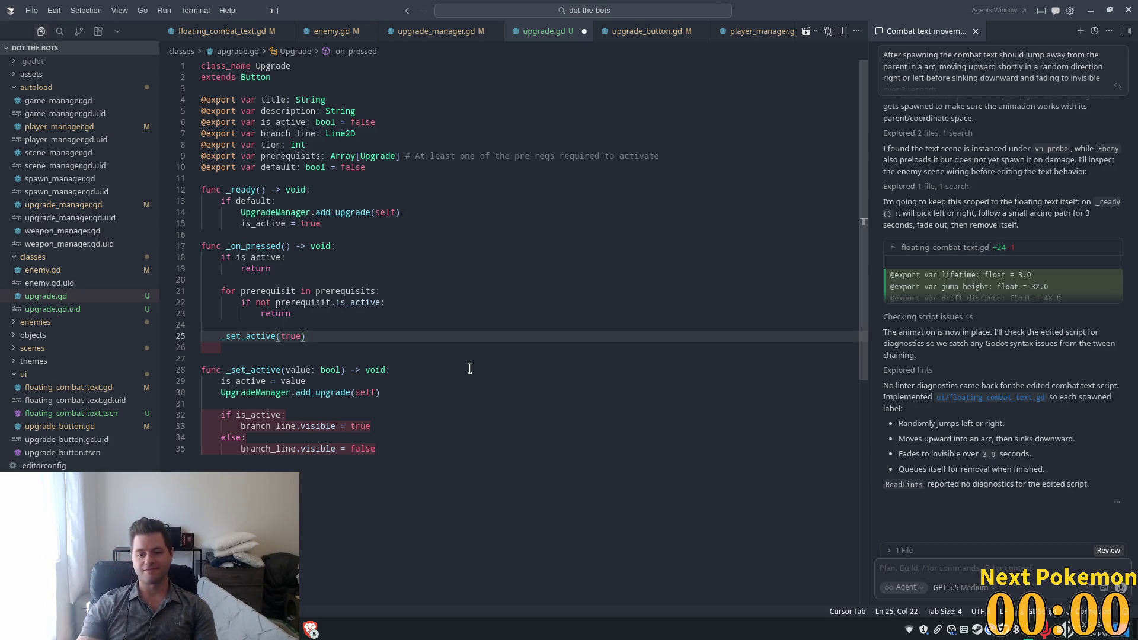
{"action": "left_click", "coordinate": [340, 404]}
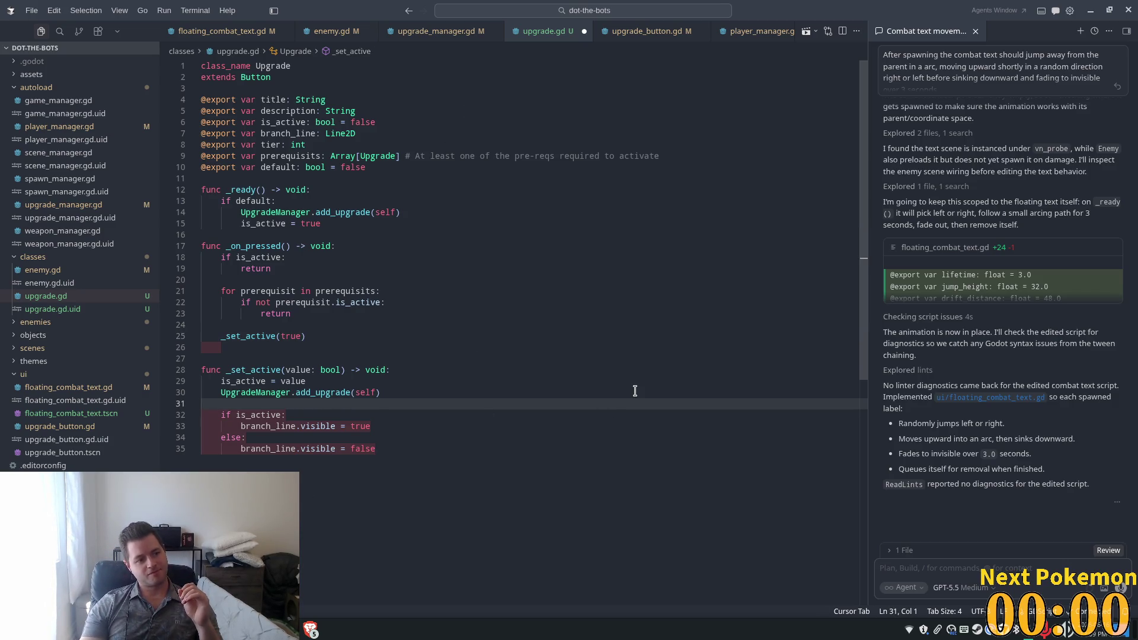
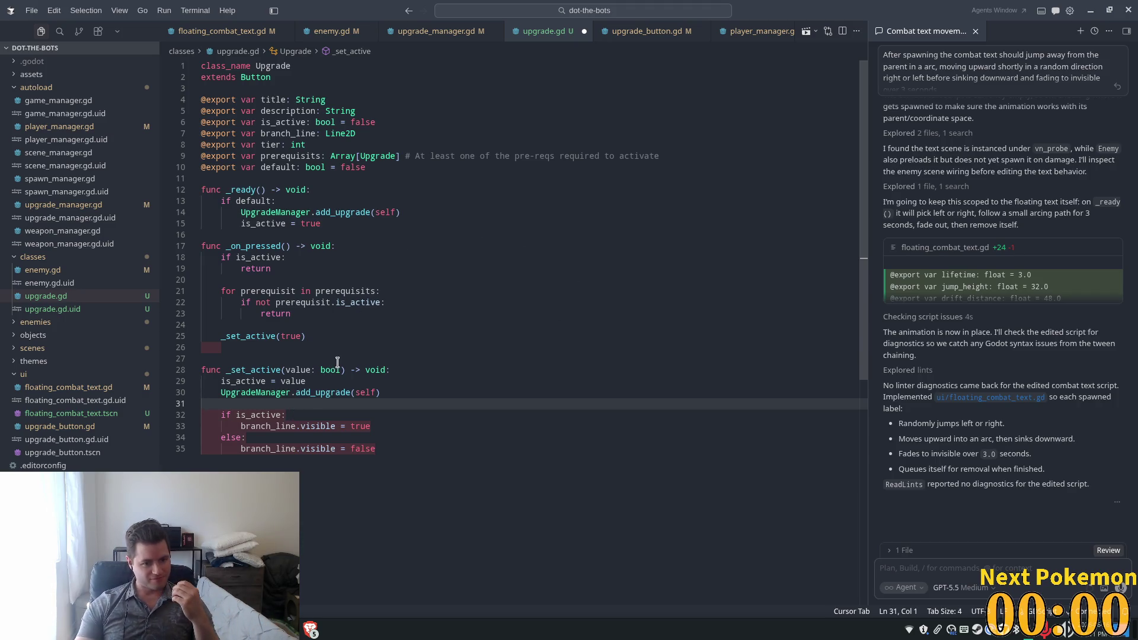
Step: Delete the branch_line visibility if/else block in _set_active and the leftover blank line after _set_active(true)
{"action": "left_click", "coordinate": [372, 336]}
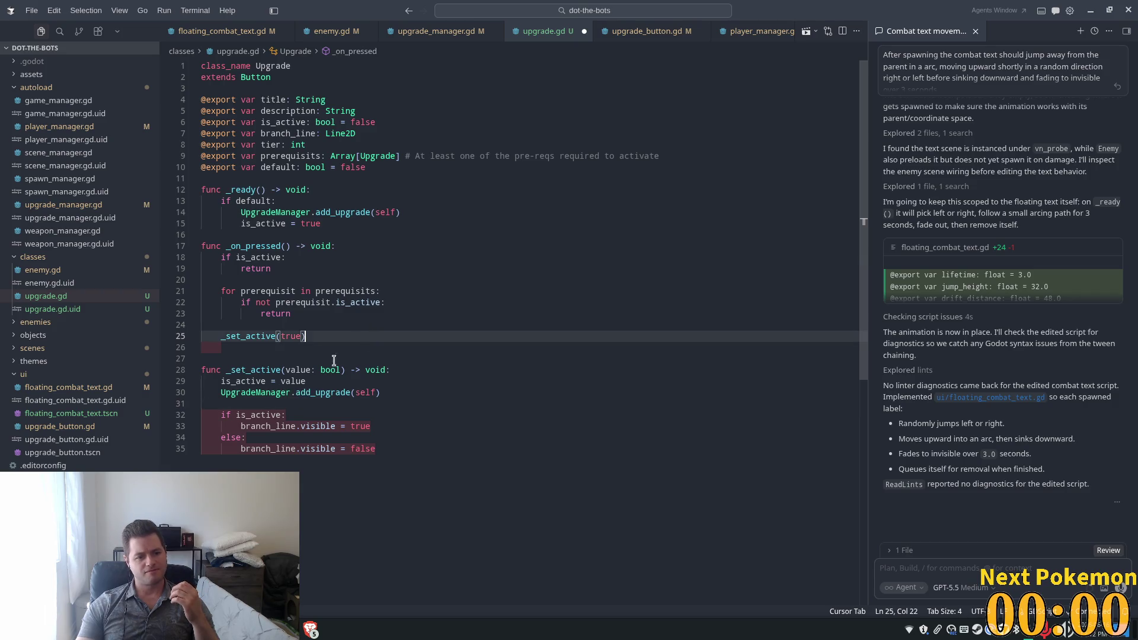
{"action": "left_click", "coordinate": [222, 414]}
{"action": "mouse_move", "coordinate": [391, 449]}
{"action": "left_mouse_down"}
{"action": "mouse_move", "coordinate": [332, 449]}
{"action": "mouse_move", "coordinate": [142, 396]}
{"action": "left_mouse_up"}
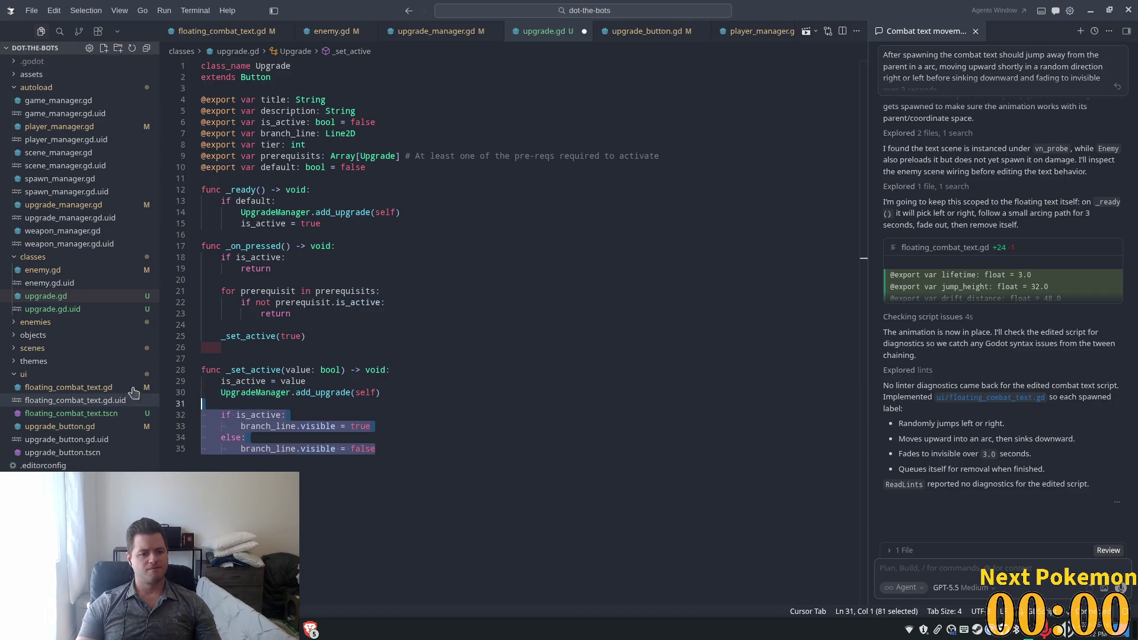
{"action": "key", "text": "ctrl+z"}
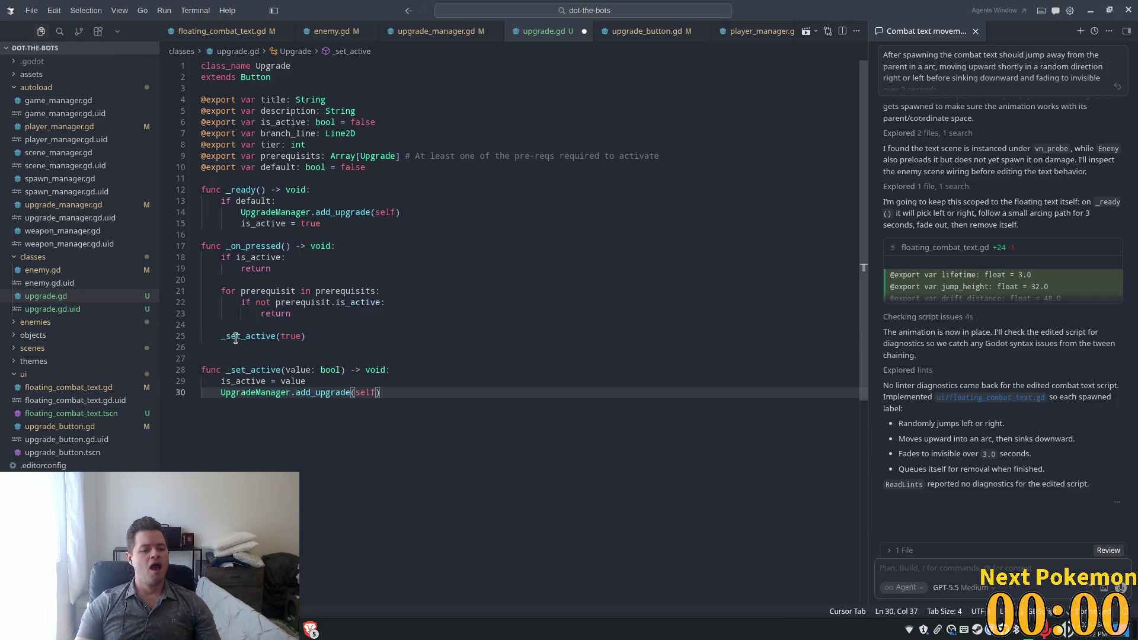
{"action": "left_click", "coordinate": [230, 345]}
{"action": "key", "text": "BackSpace"}
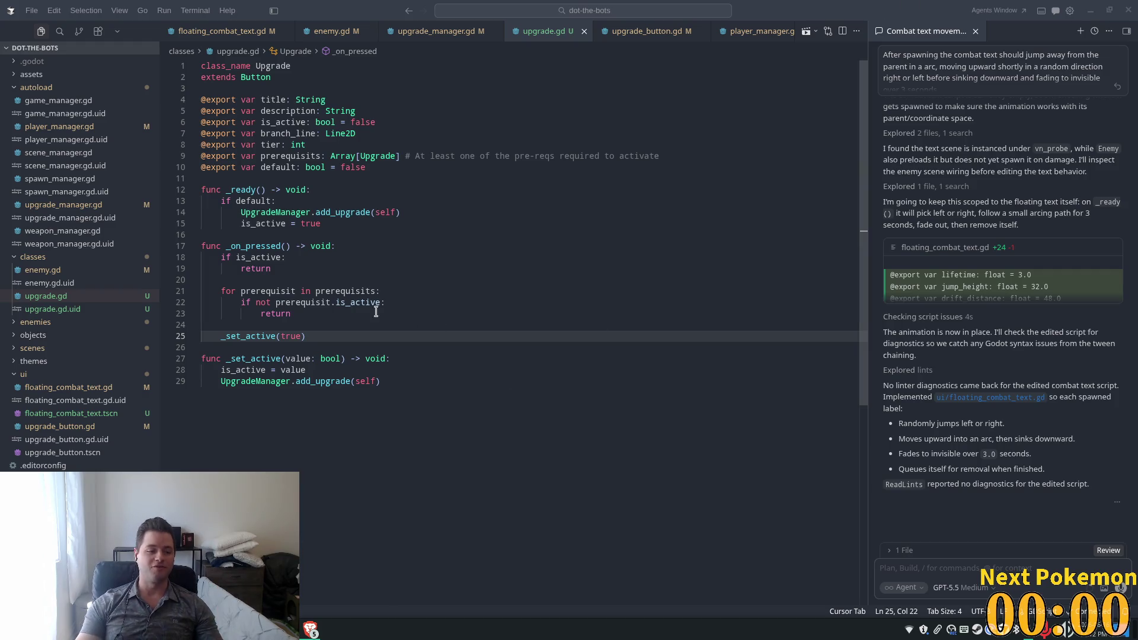
Step: Look over the prerequisites check, is_active early return and _ready default check, then bring Spotify forward
{"action": "left_click", "coordinate": [326, 291]}
{"action": "left_click", "coordinate": [379, 336]}
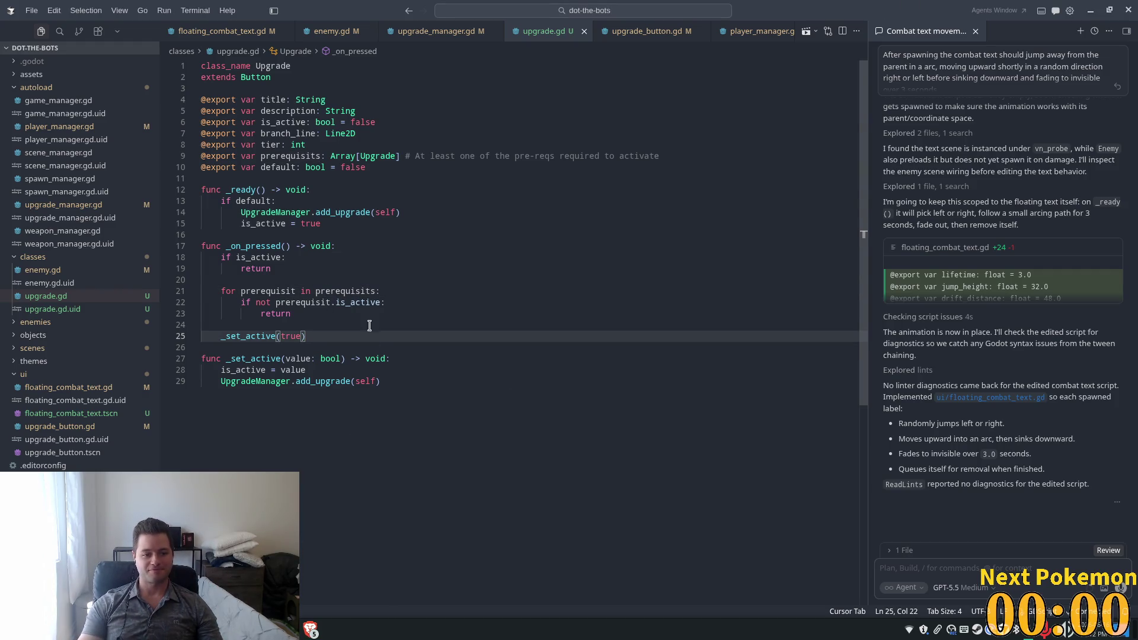
{"action": "left_click_drag", "start_coordinate": [332, 269], "coordinate": [294, 258]}
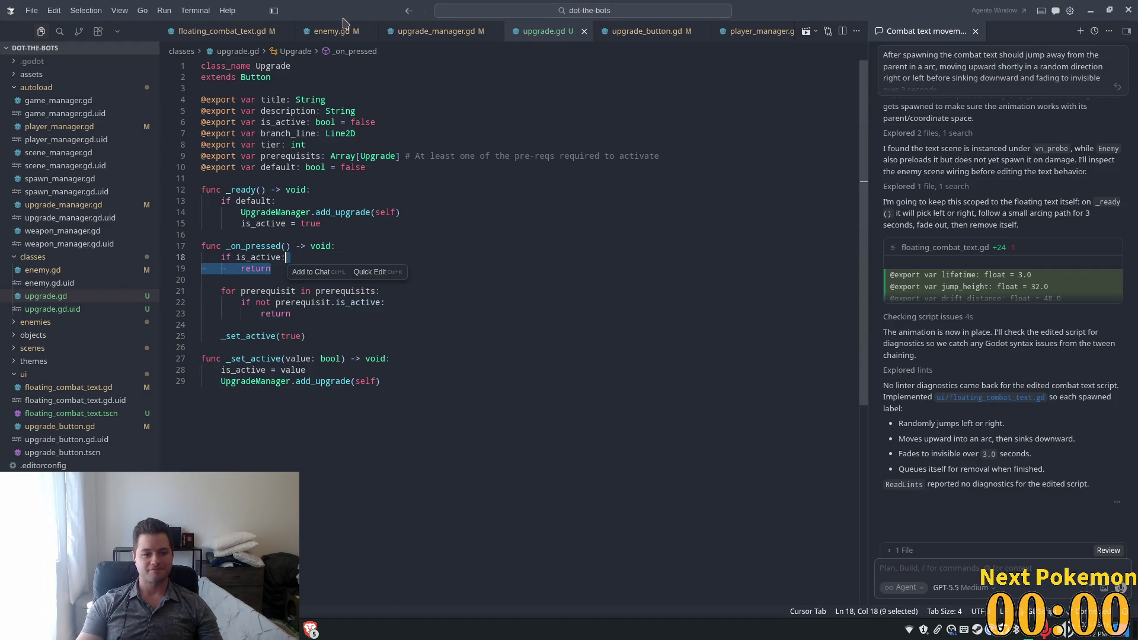
{"action": "left_click", "coordinate": [334, 134]}
{"action": "left_click", "coordinate": [260, 201]}
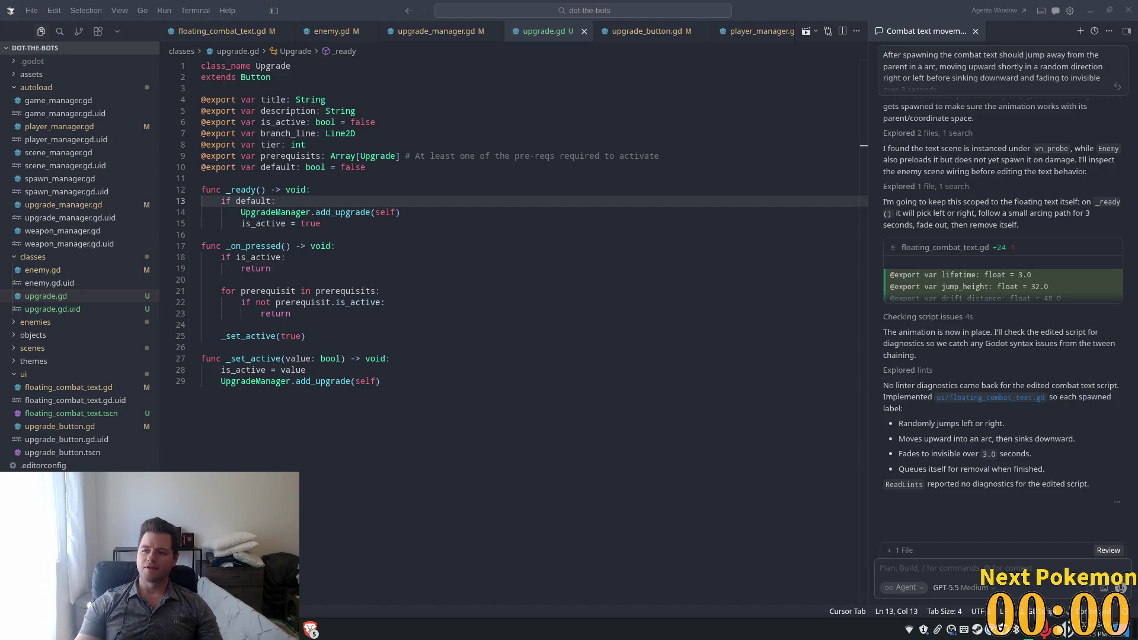
{"action": "key", "text": "alt+Tab"}
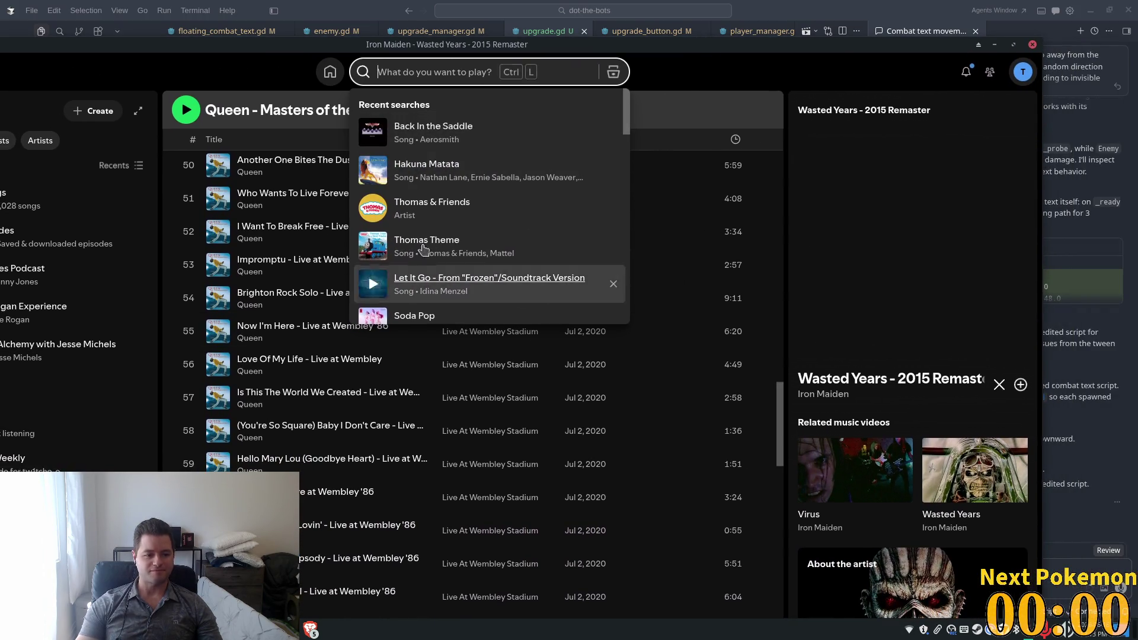
{"action": "left_click", "coordinate": [682, 58]}
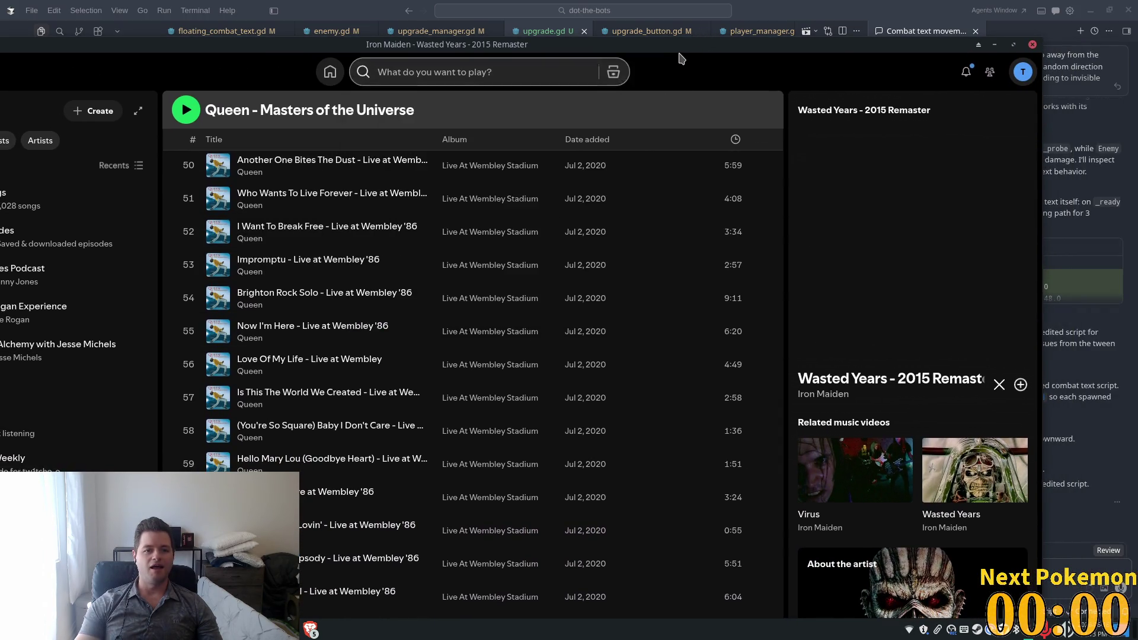
{"action": "left_click", "coordinate": [477, 71]}
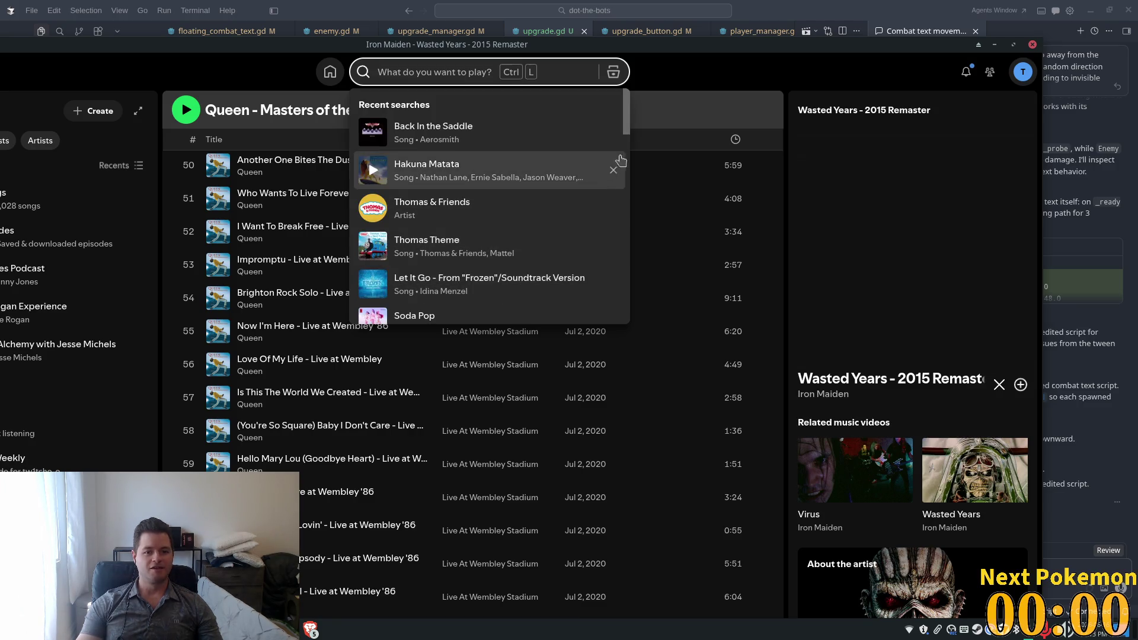
{"action": "left_click_drag", "start_coordinate": [630, 128], "coordinate": [625, 149]}
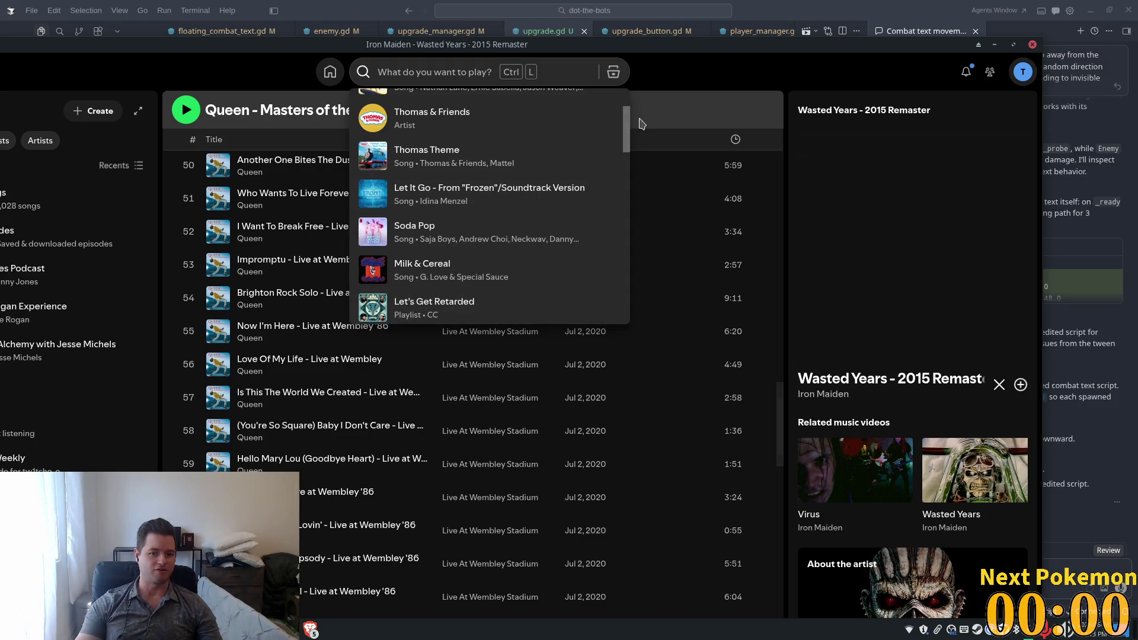
{"action": "left_click_drag", "start_coordinate": [626, 127], "coordinate": [626, 137]}
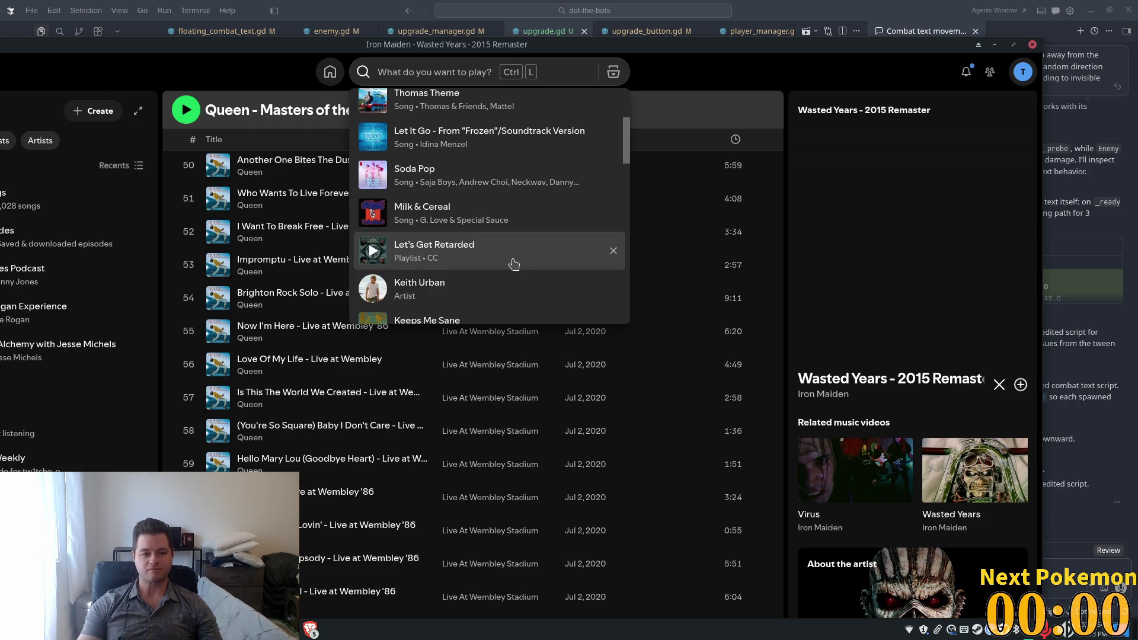
Step: Play 'Milk & Cereal' by G. Love & Special Sauce from Recent searches, then go back to Cursor
{"action": "left_click", "coordinate": [372, 218]}
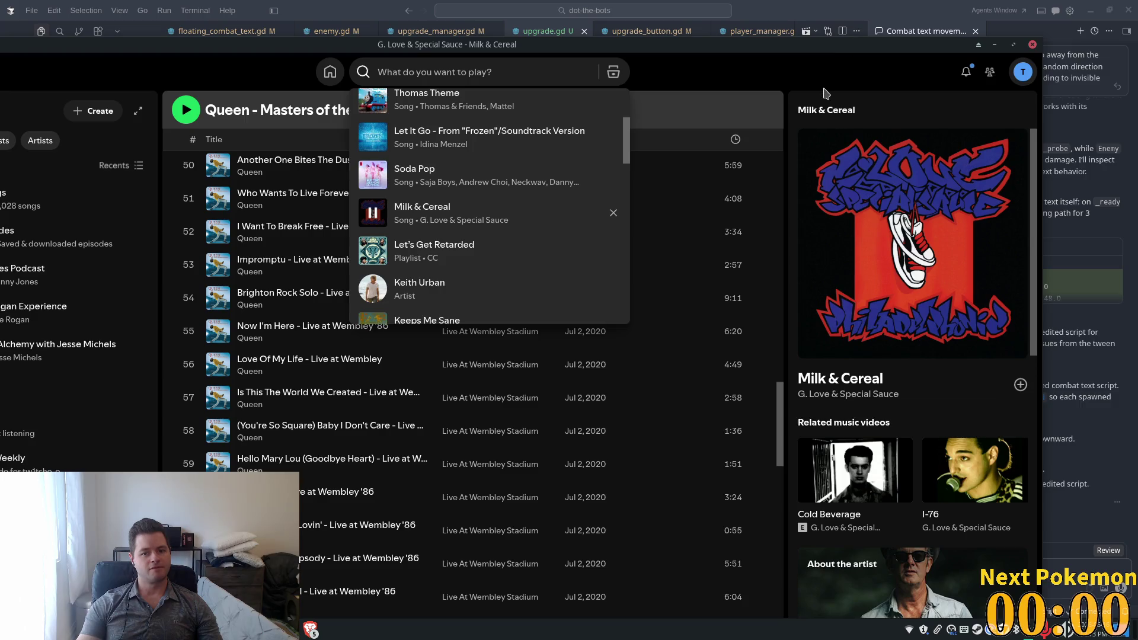
{"action": "left_click", "coordinate": [826, 93]}
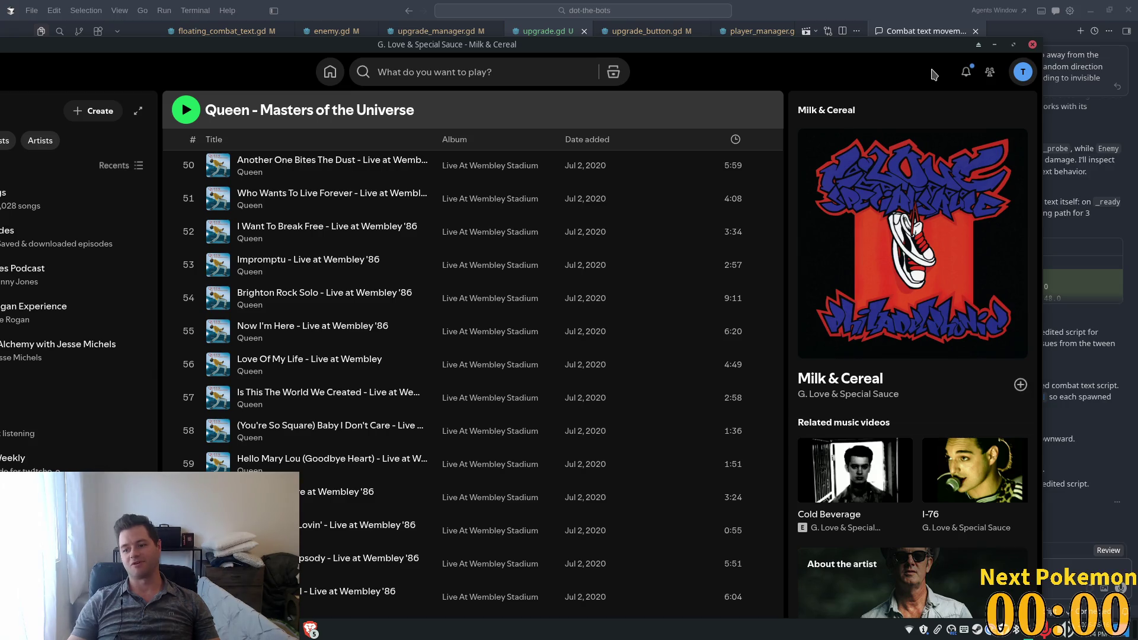
{"action": "left_click", "coordinate": [829, 6]}
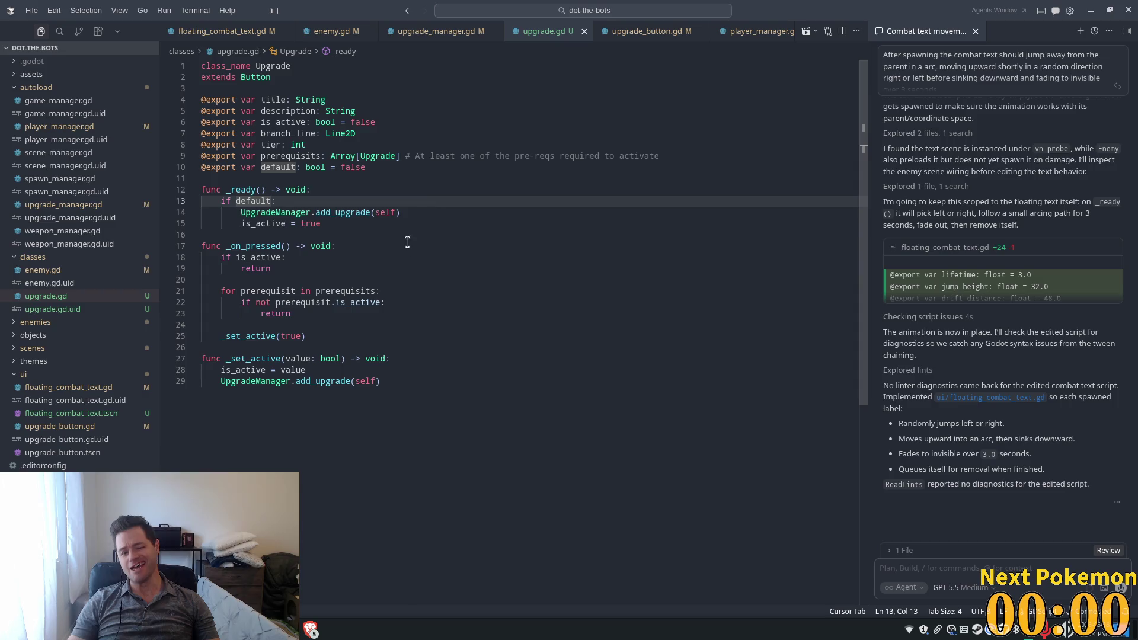
Step: In upgrade_manager.gd, add 'signal upgrade_added(upgrade: Upgrade)' on a new line near the top
{"action": "left_click", "coordinate": [233, 324]}
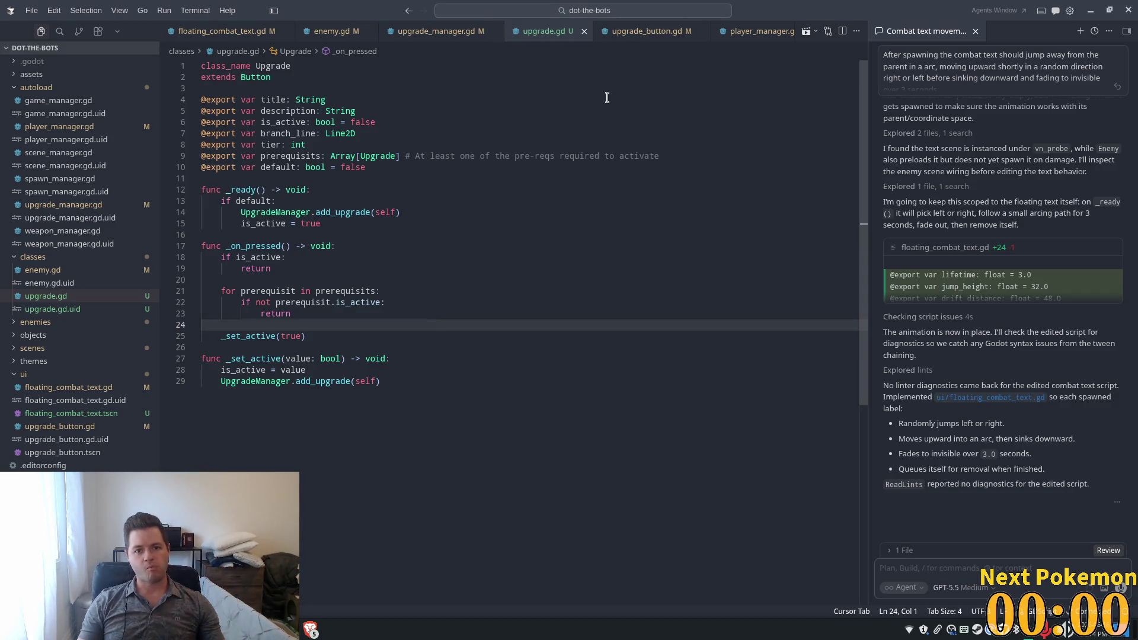
{"action": "left_click", "coordinate": [418, 35]}
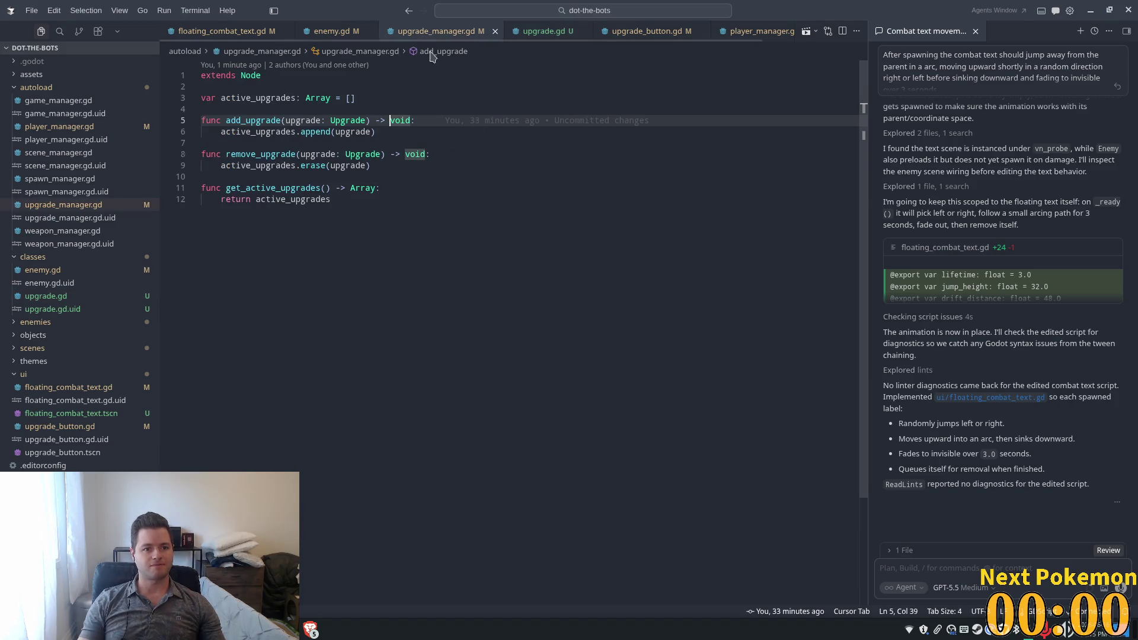
{"action": "double_click", "coordinate": [261, 132]}
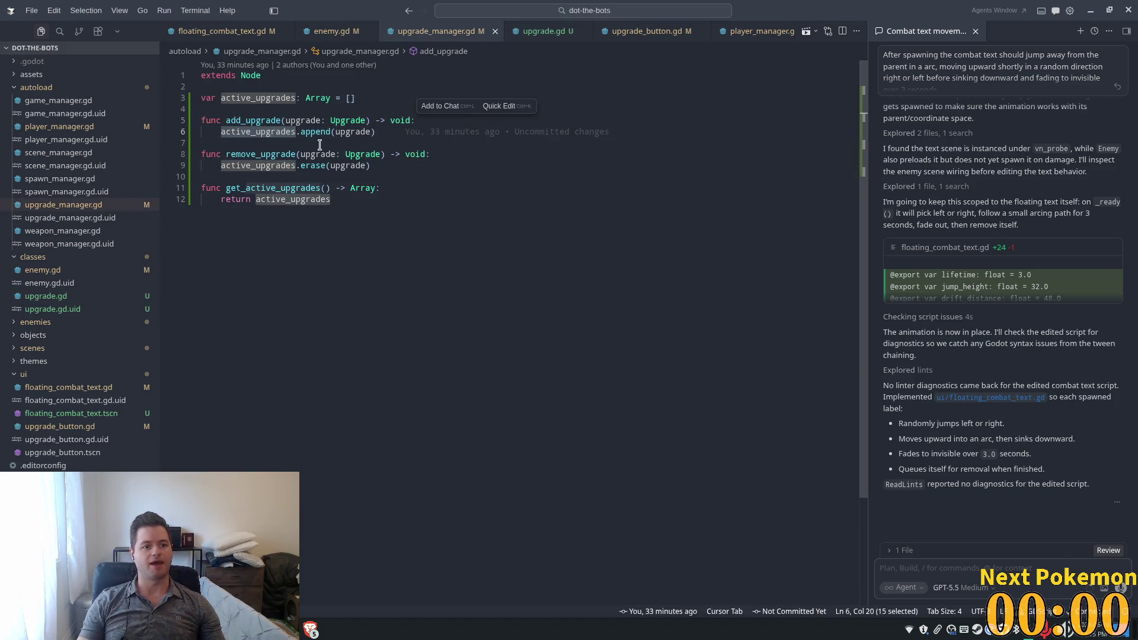
{"action": "left_click", "coordinate": [265, 85]}
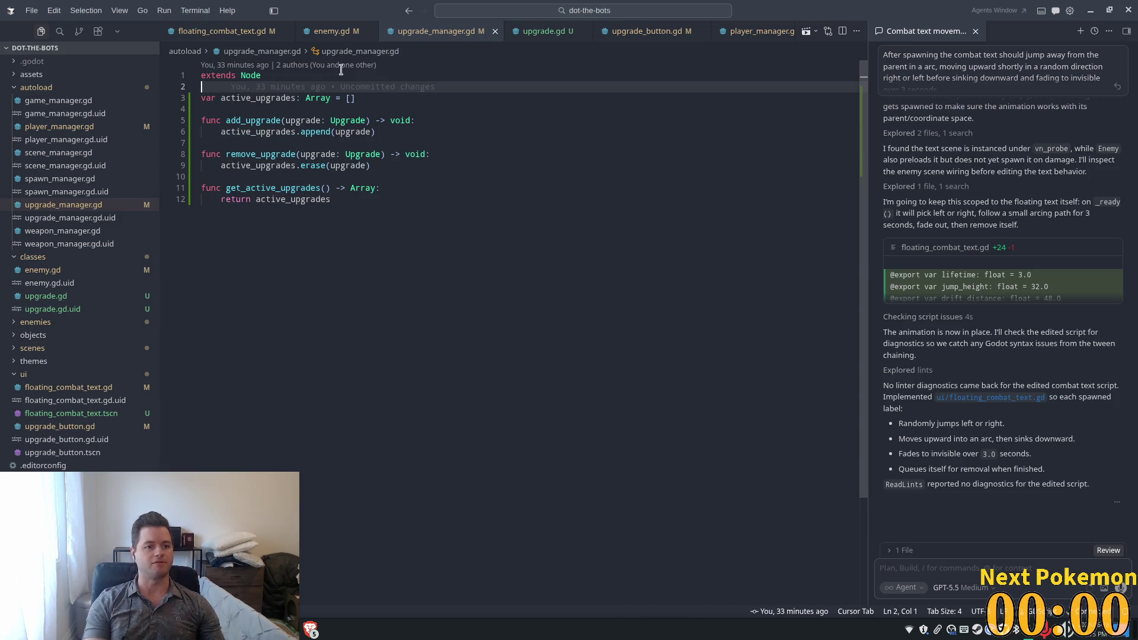
{"action": "key", "text": "Return"}
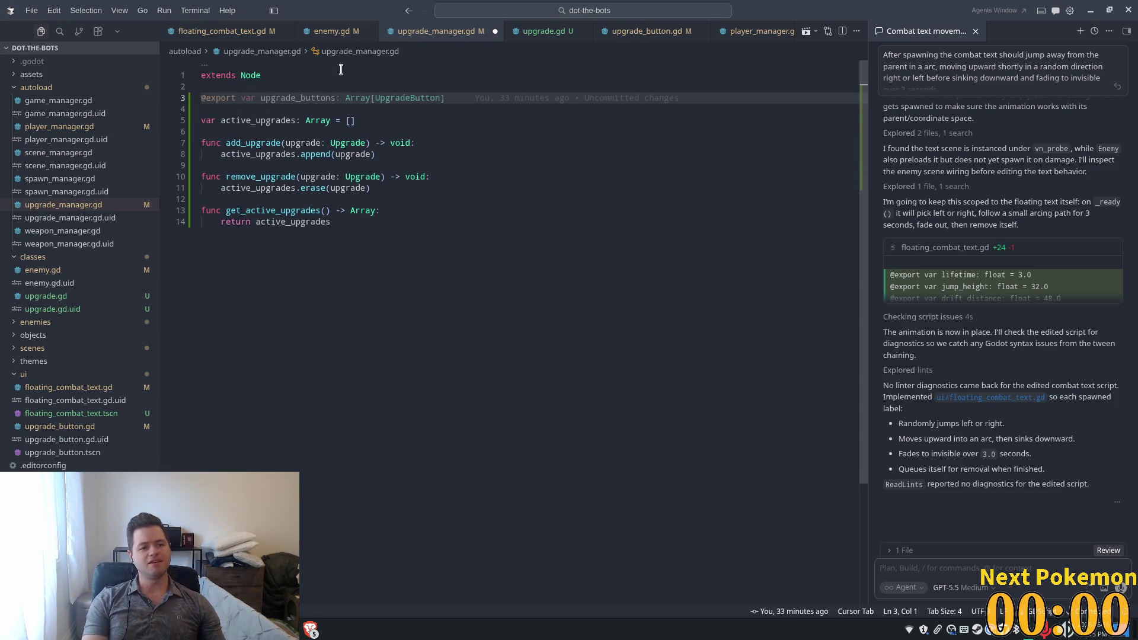
{"action": "type", "text": "signal"}
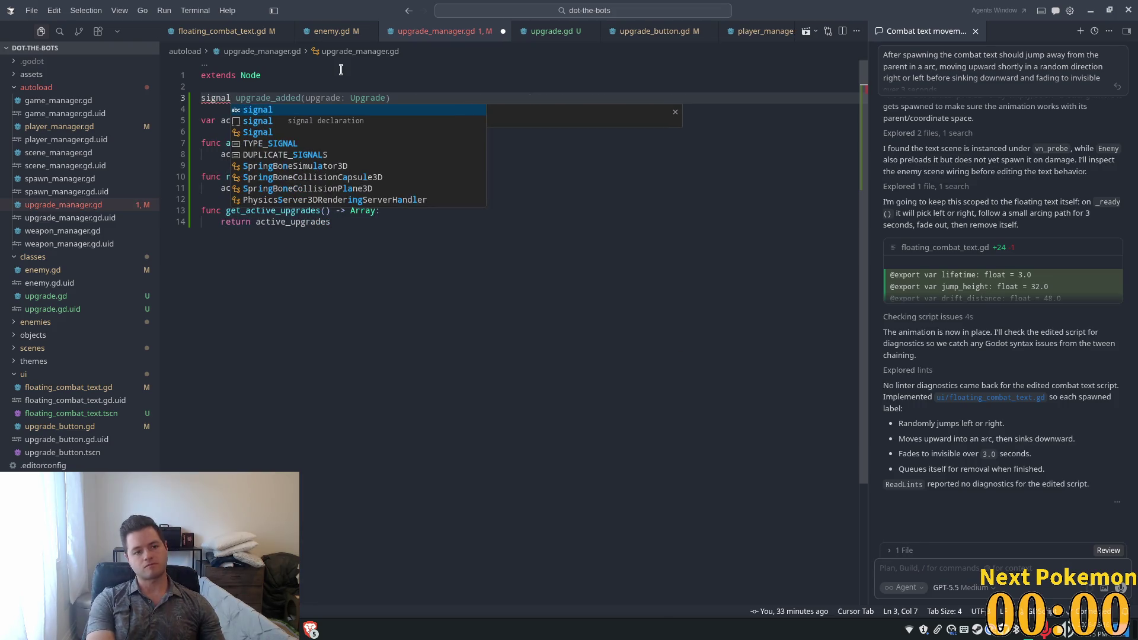
{"action": "key", "text": "Tab"}
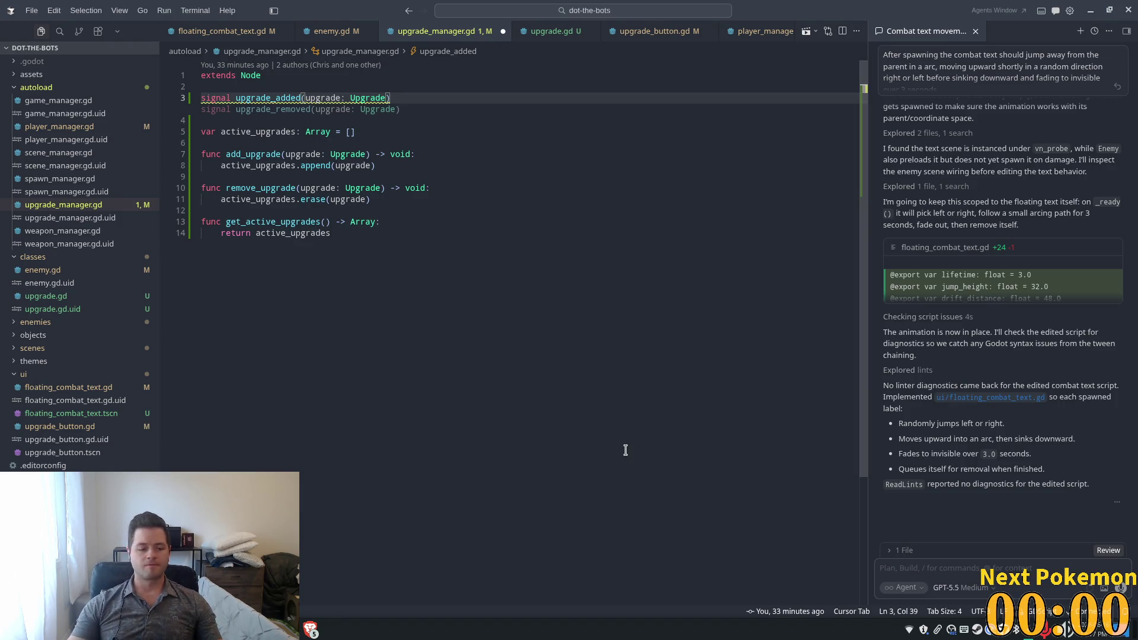
Step: Add upgrade_added.emit(upgrade) after the append call in add_upgrade
{"action": "left_click", "coordinate": [393, 320]}
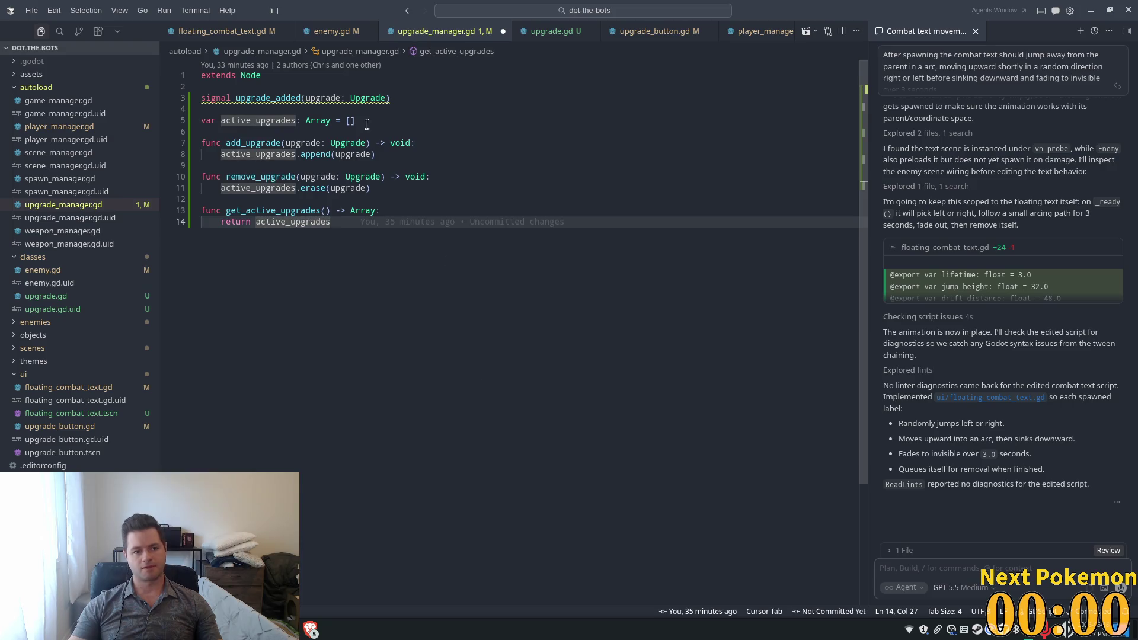
{"action": "left_click", "coordinate": [277, 99]}
{"action": "left_click", "coordinate": [300, 199]}
{"action": "mouse_move", "coordinate": [368, 199]}
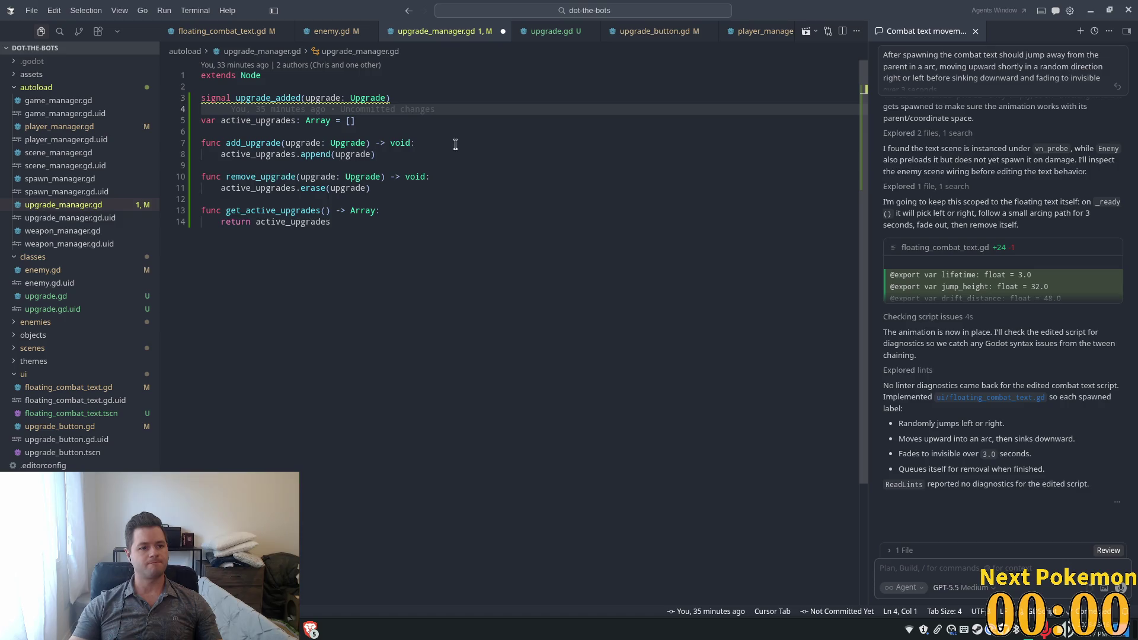
{"action": "left_click", "coordinate": [456, 145]}
{"action": "left_click", "coordinate": [471, 155]}
{"action": "key", "text": "Return"}
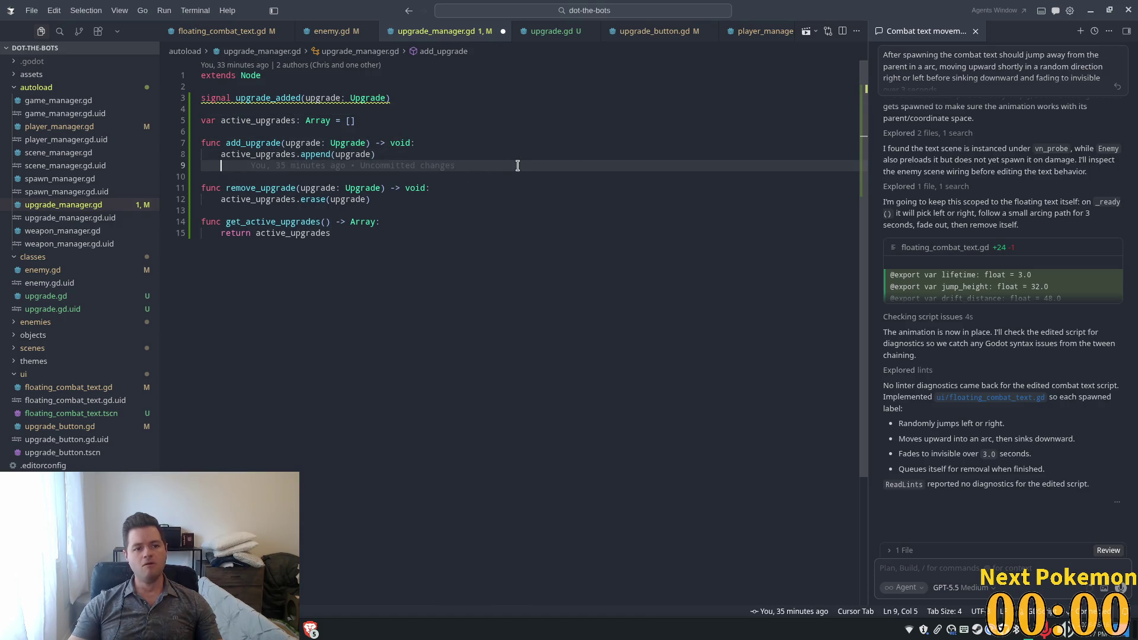
{"action": "key", "text": "Tab"}
Step: Save upgrade_manager.gd and switch over to the Spotify window
{"action": "key", "text": "ctrl+s"}
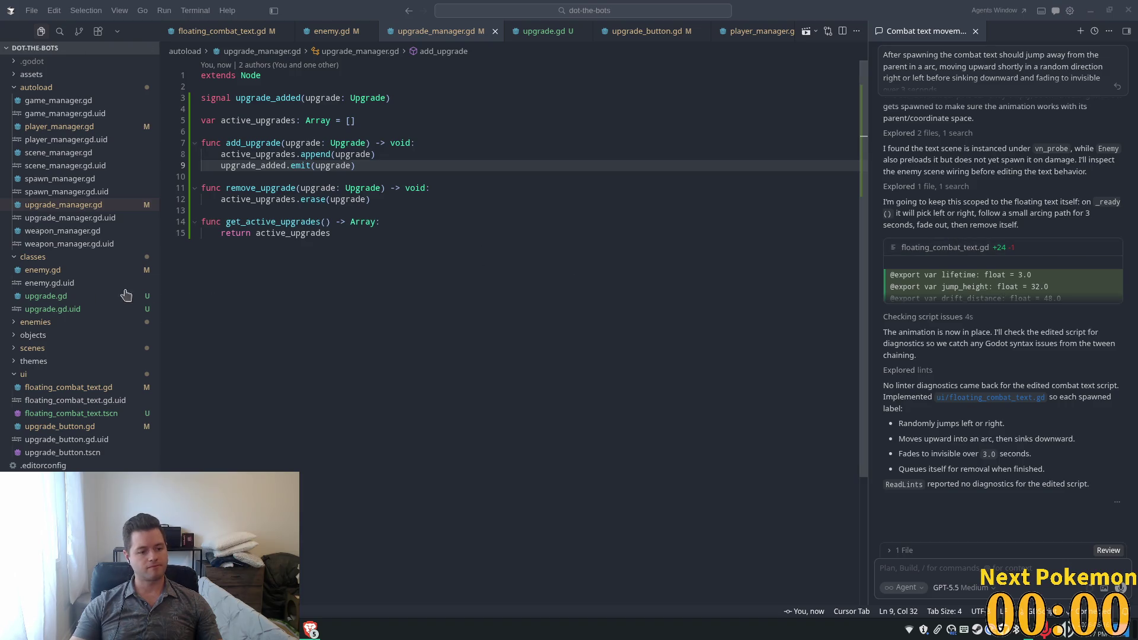
{"action": "left_click", "coordinate": [382, 478]}
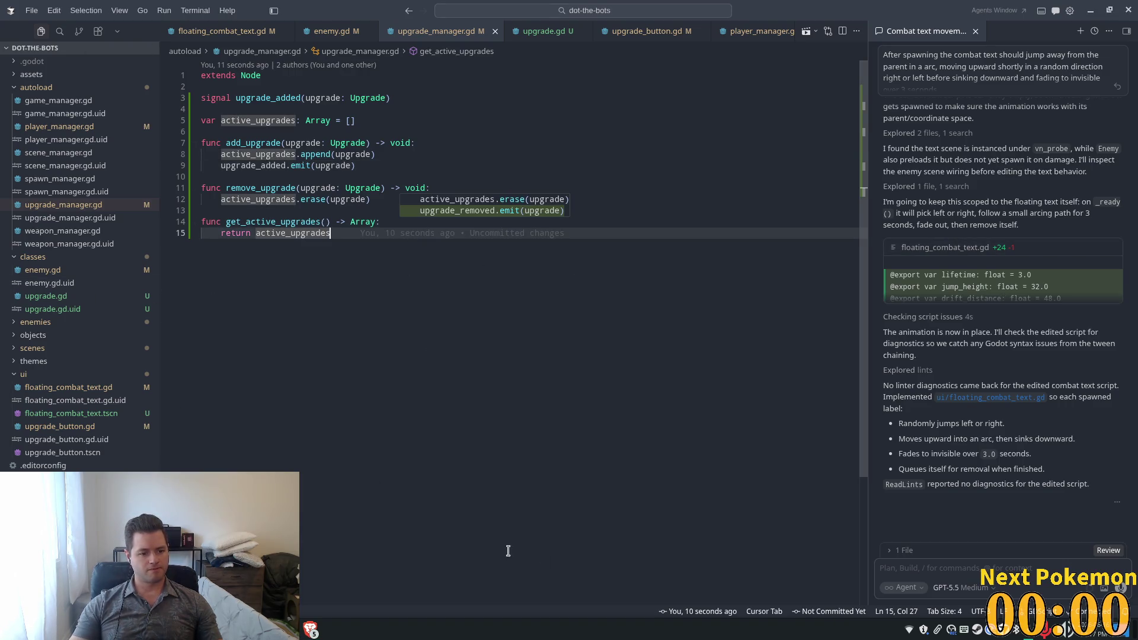
{"action": "key", "text": "alt+Tab"}
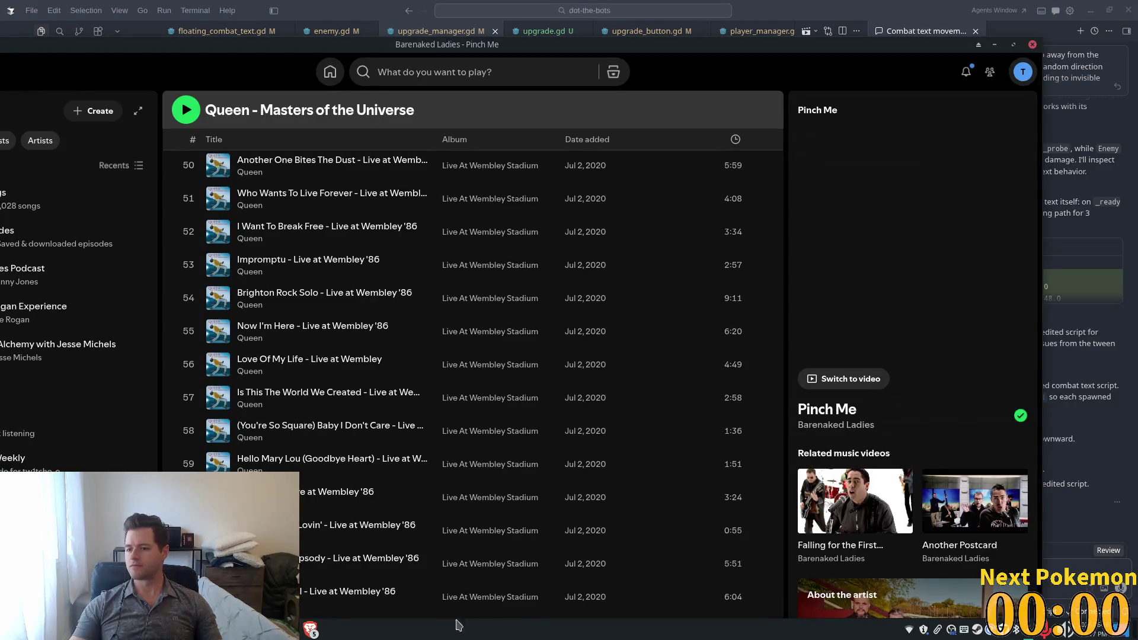
Step: Cycle windows with Alt+Tab so the Cursor editor with upgrade_manager.gd is back in front
{"action": "key", "text": "alt+Tab"}
{"action": "key", "text": "alt+Tab"}
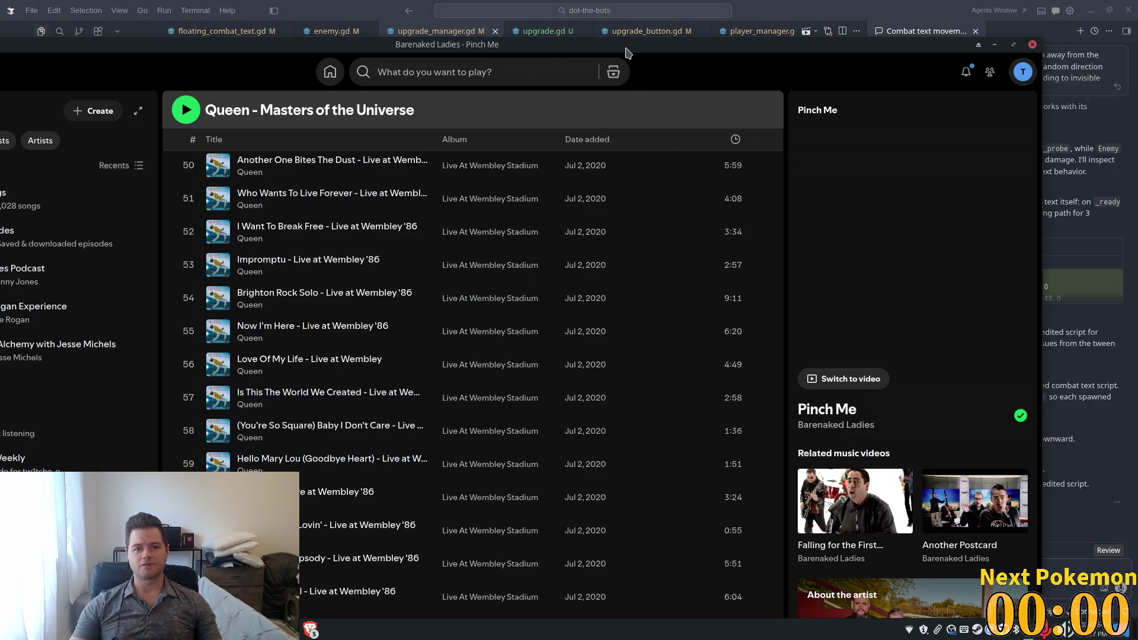
{"action": "key", "text": "alt+Tab"}
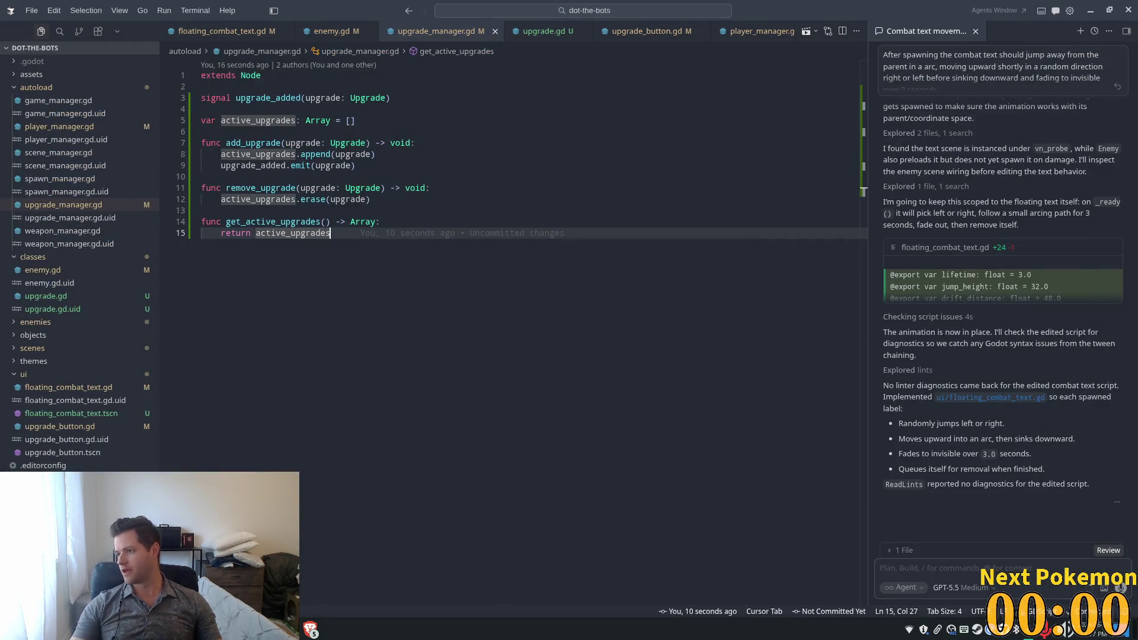
Step: Review the emit line, return line and remove_upgrade header, then switch to the upgrade.gd script
{"action": "left_click", "coordinate": [359, 163]}
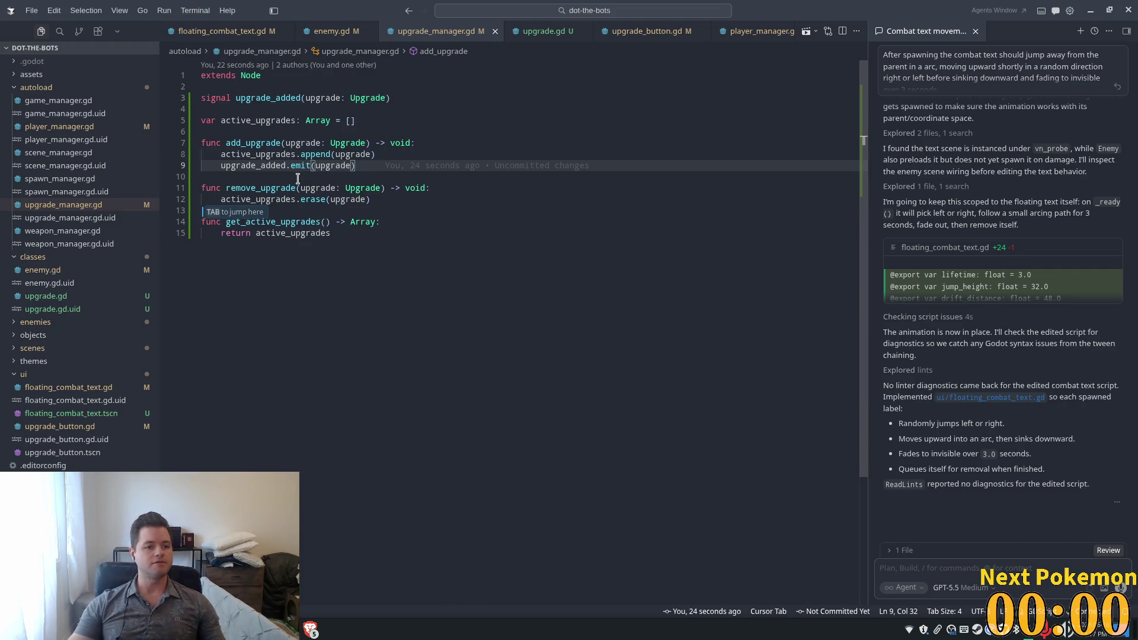
{"action": "key", "text": "Tab"}
{"action": "left_click", "coordinate": [357, 260]}
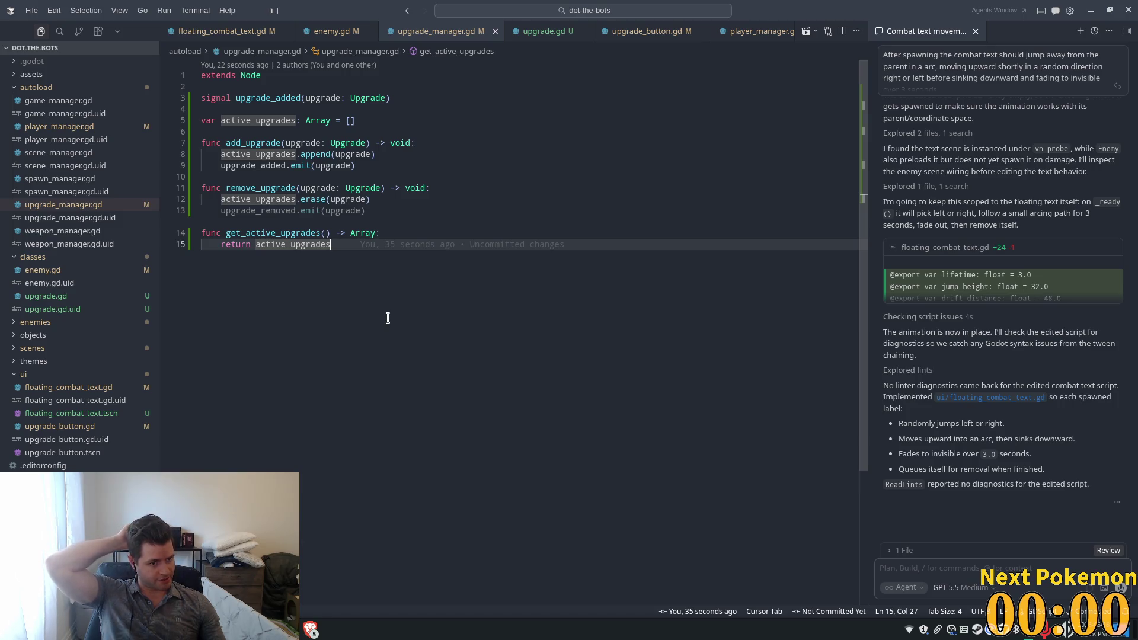
{"action": "left_click", "coordinate": [557, 186]}
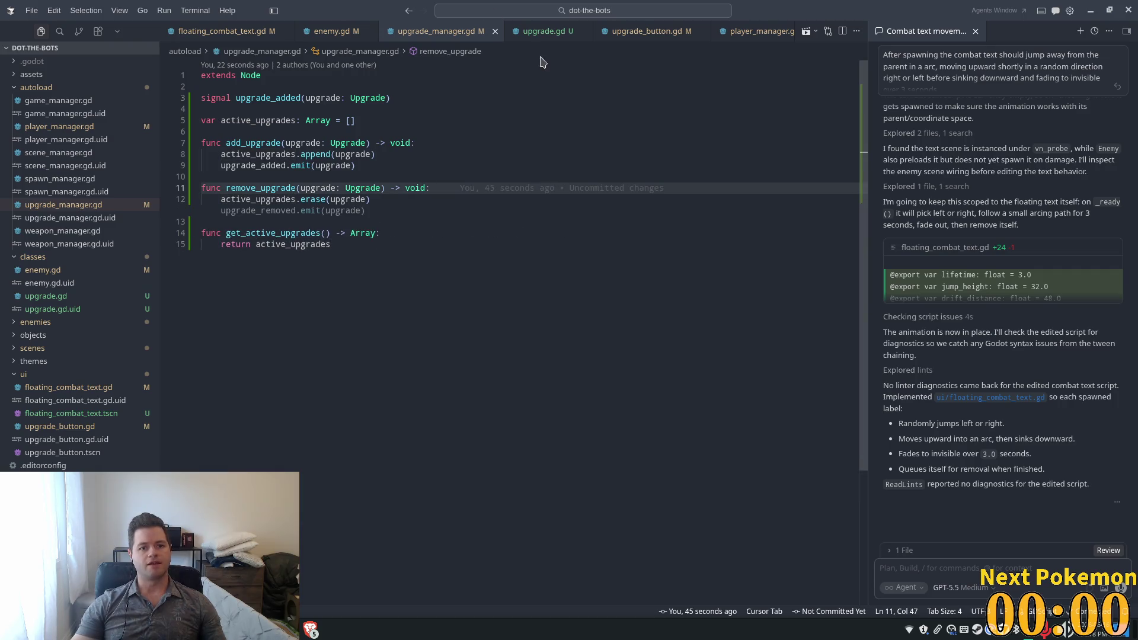
{"action": "left_click", "coordinate": [543, 31]}
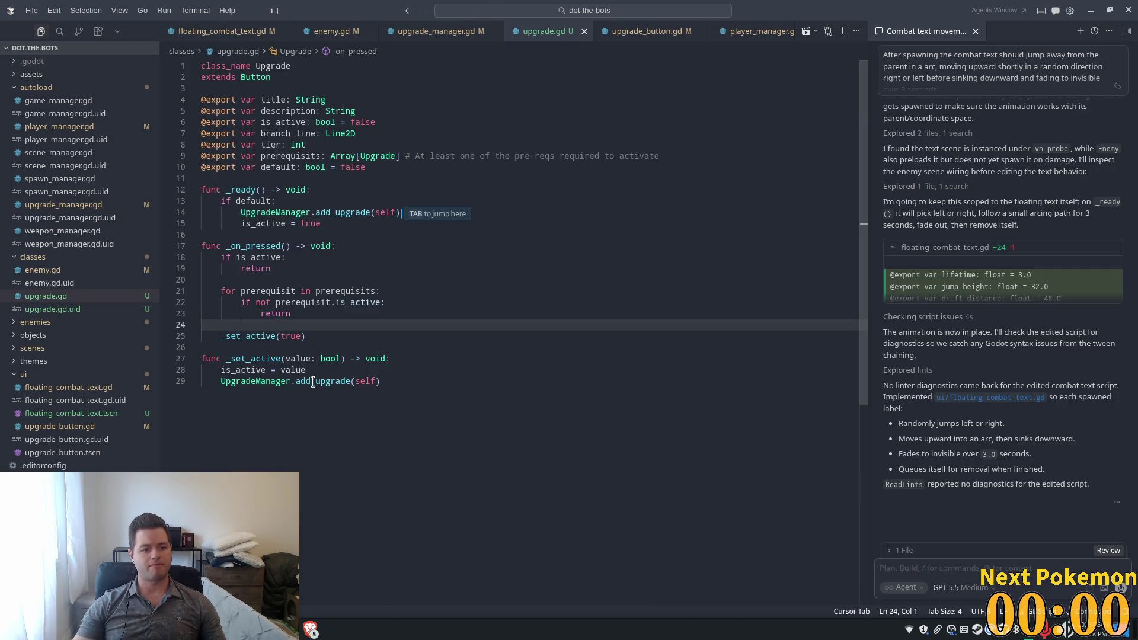
Step: Read through _on_pressed, the prerequisite loop, uses of _set_active and the branch_line variable
{"action": "left_click", "coordinate": [278, 371]}
{"action": "left_click", "coordinate": [343, 259]}
{"action": "left_click", "coordinate": [304, 318]}
{"action": "left_click", "coordinate": [370, 292]}
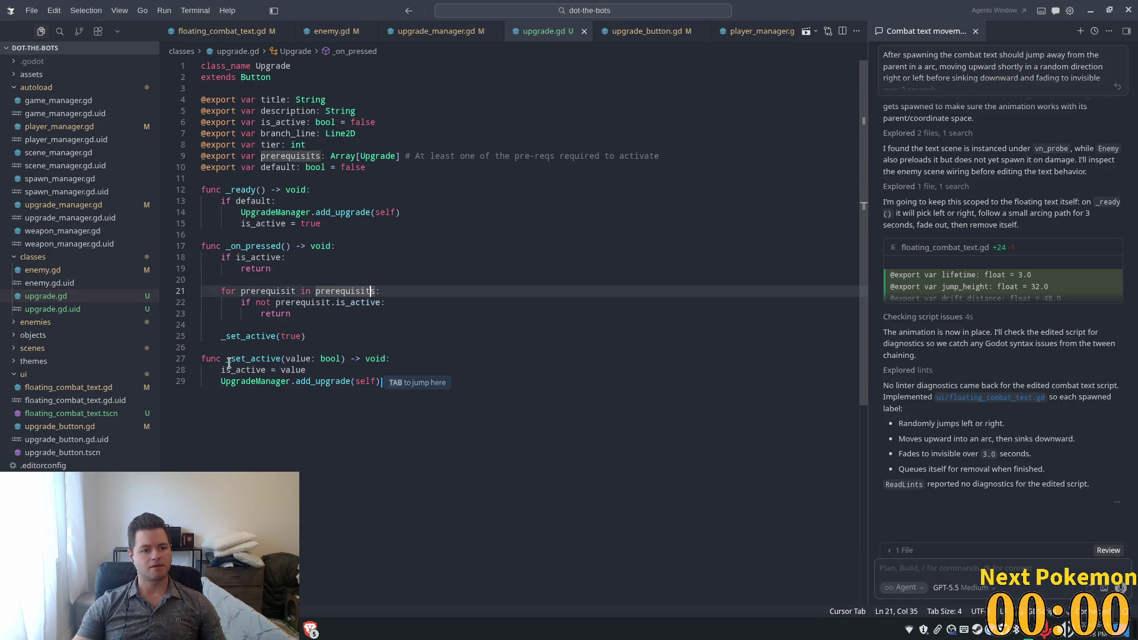
{"action": "left_click", "coordinate": [278, 336]}
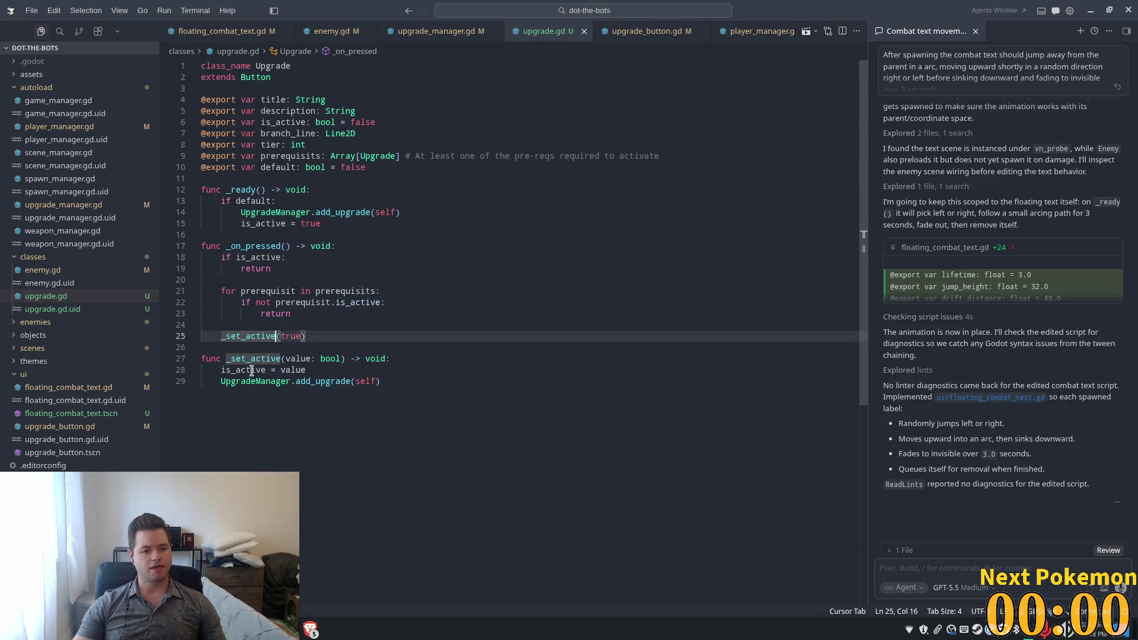
{"action": "double_click", "coordinate": [285, 137]}
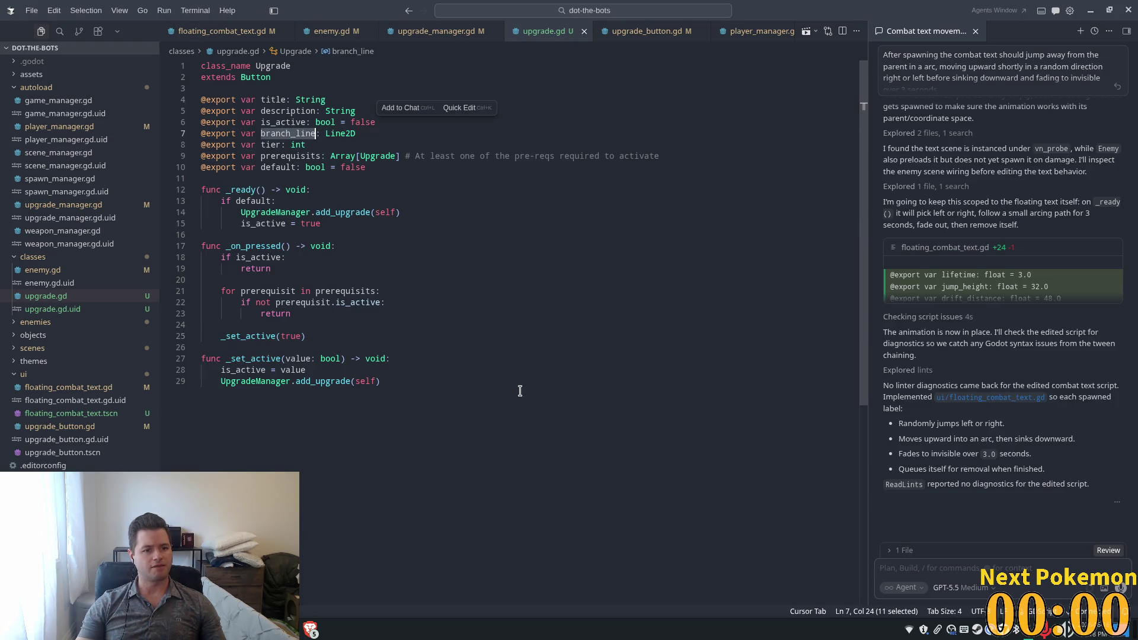
{"action": "left_click", "coordinate": [416, 355]}
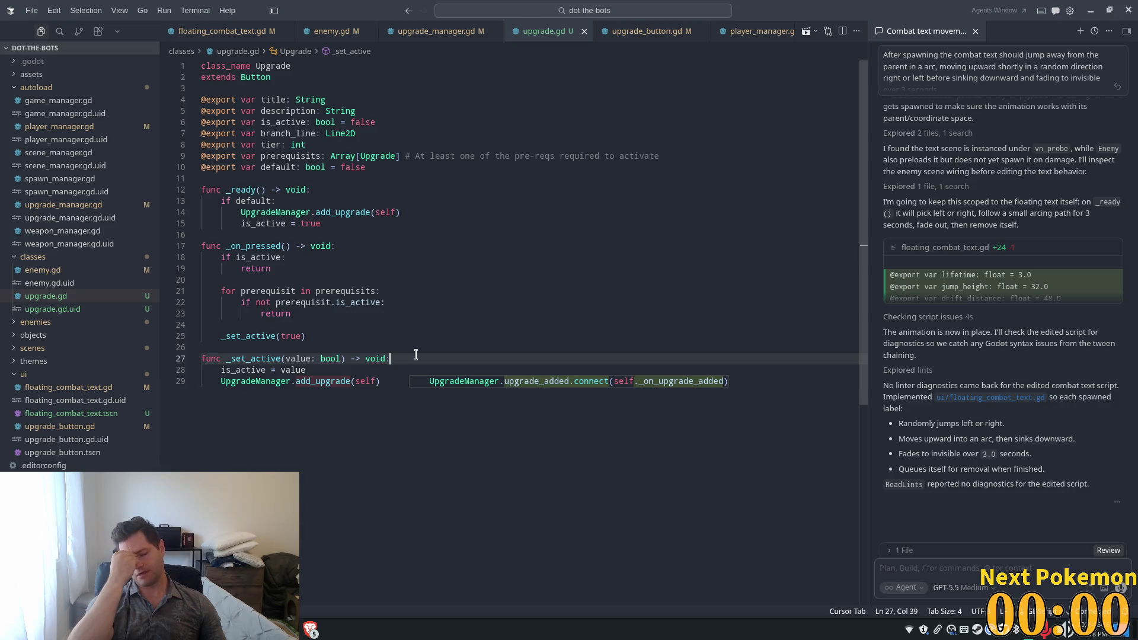
Step: Insert blank lines before the add_upgrade call in _set_active and below extends Button
{"action": "left_click", "coordinate": [391, 386]}
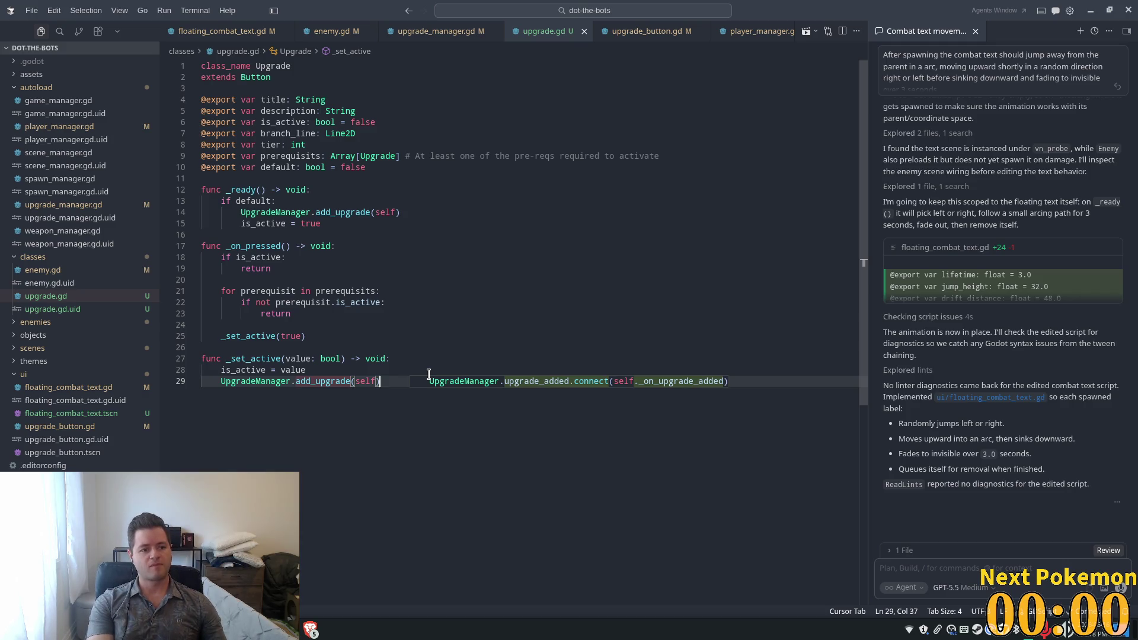
{"action": "key", "text": "Tab"}
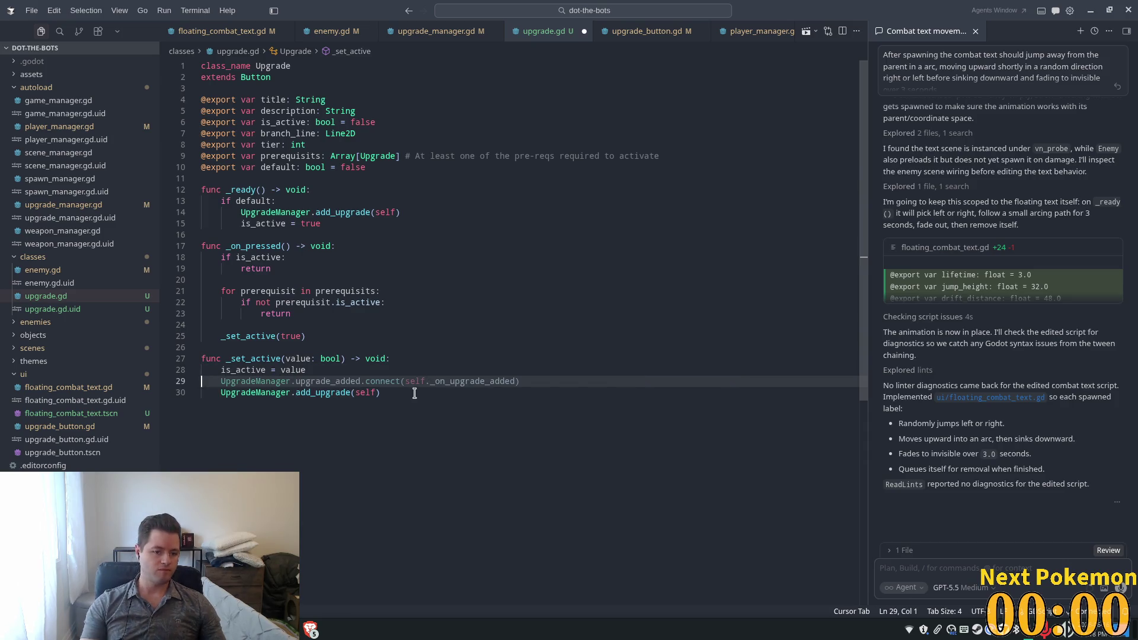
{"action": "left_click", "coordinate": [411, 394]}
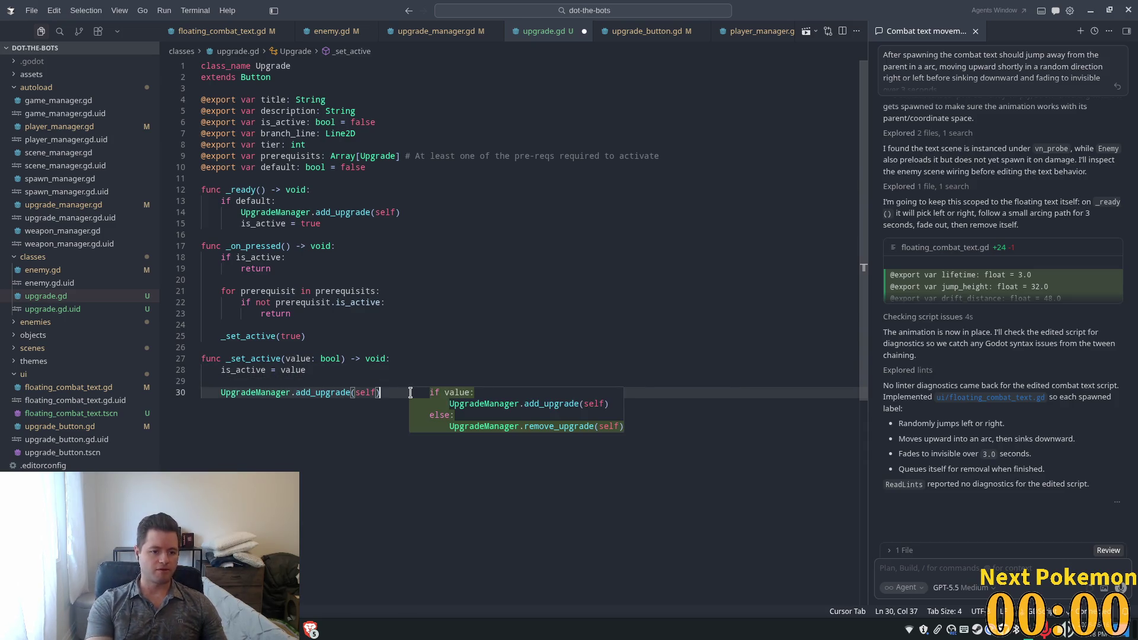
{"action": "key", "text": "Return"}
{"action": "key", "text": "Return"}
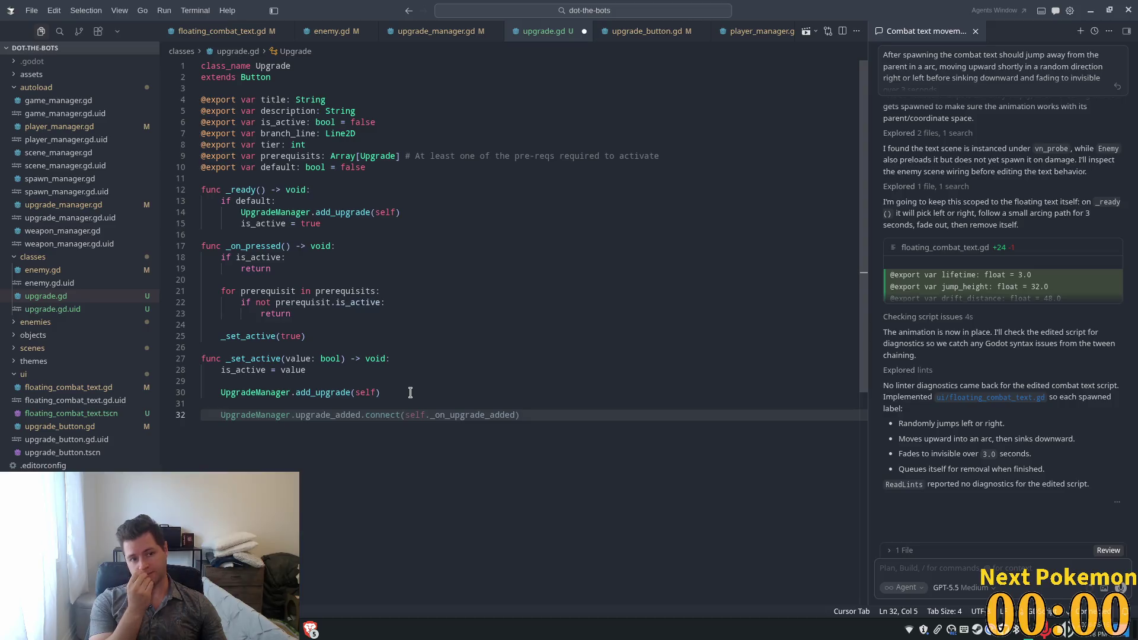
{"action": "left_click", "coordinate": [255, 86]}
{"action": "key", "text": "Return"}
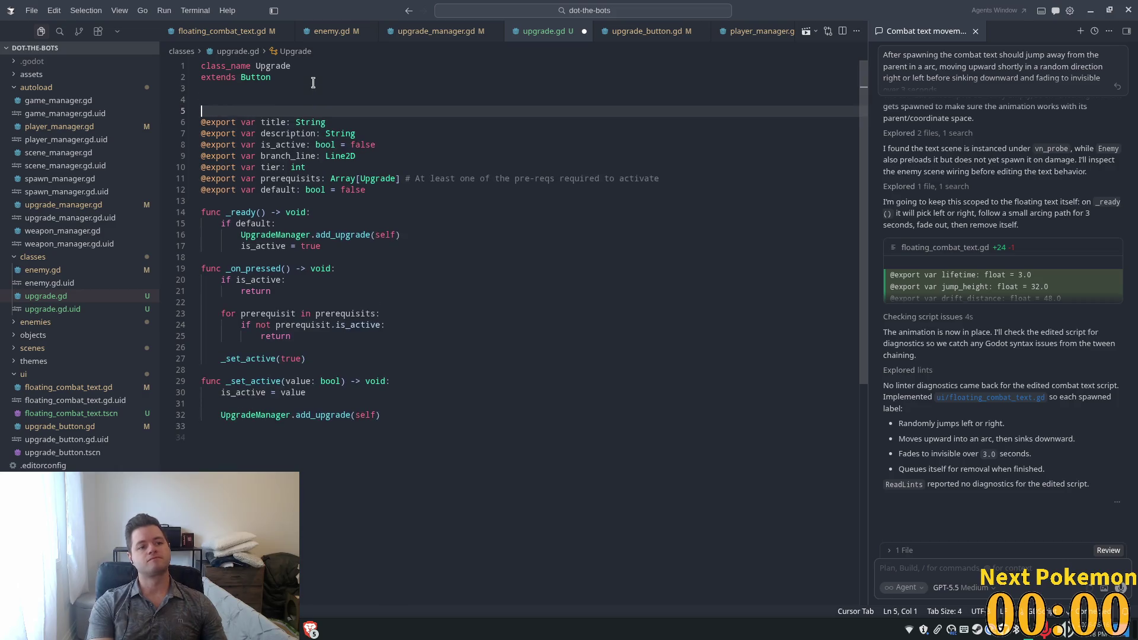
Step: Declare const ACTIVE_BRANCH_LINE_COLOR: Color = Color.AQUAMARINE and save upgrade.gd
{"action": "type", "text": "const "}
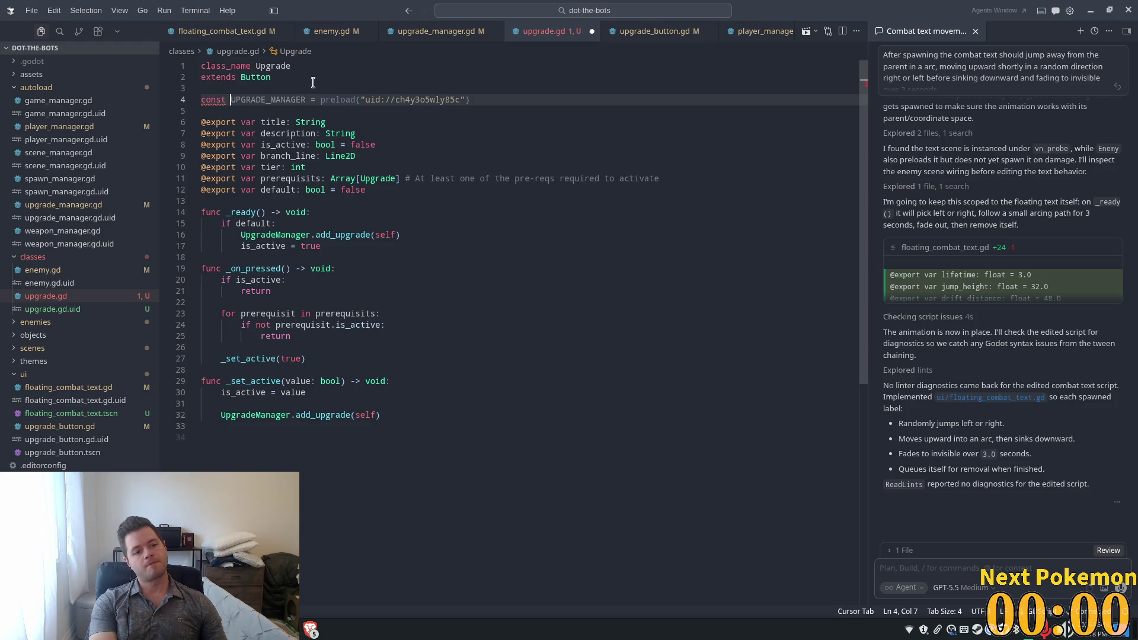
{"action": "type", "text": "AC"}
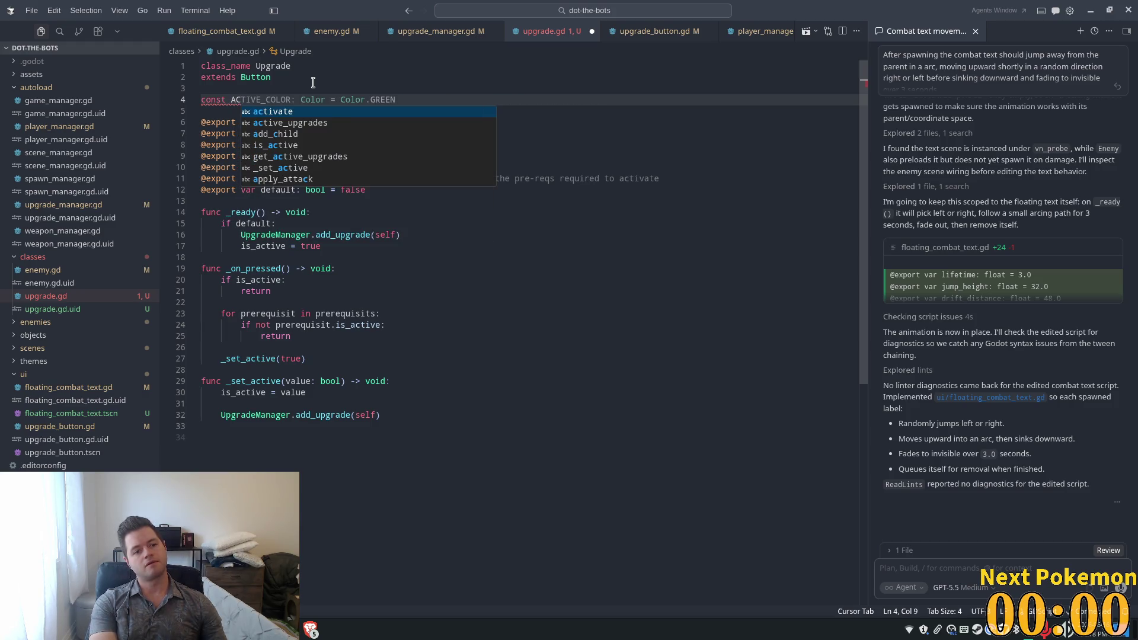
{"action": "type", "text": "TIVE"}
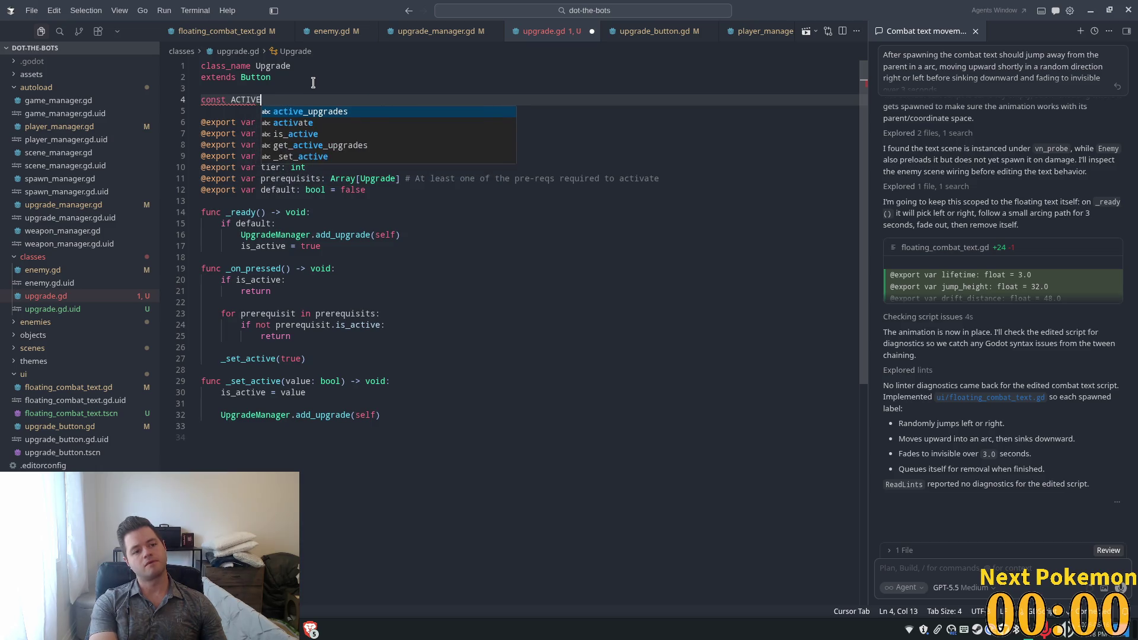
{"action": "type", "text": "_BRAN"}
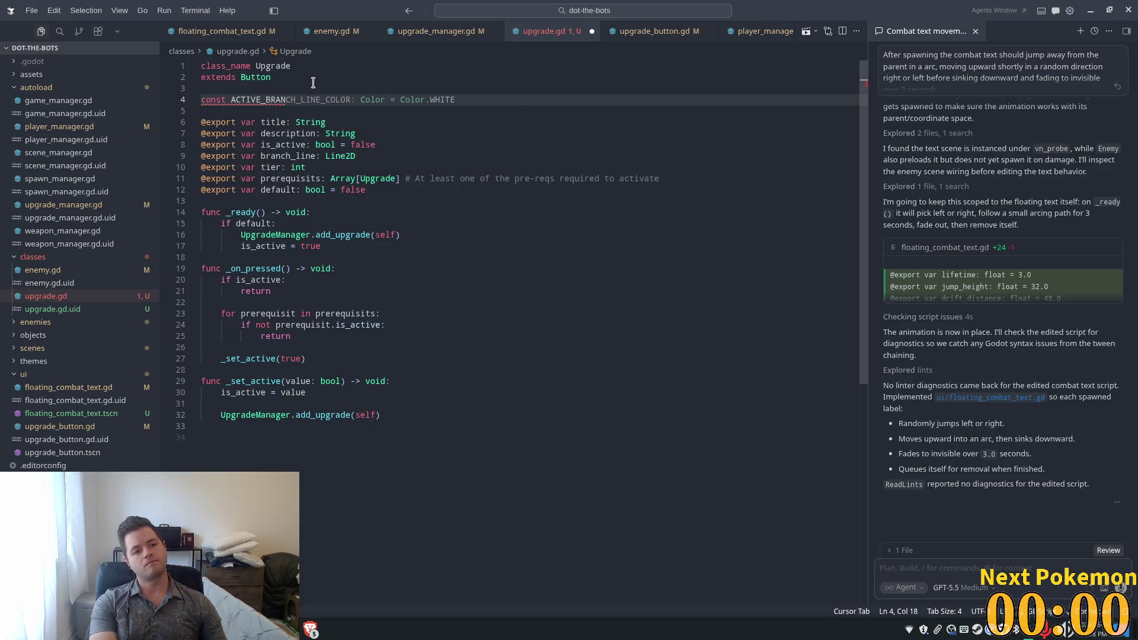
{"action": "key", "text": "Tab"}
{"action": "key", "text": "BackSpace"}
{"action": "key", "text": "BackSpace"}
{"action": "key", "text": "BackSpace"}
{"action": "key", "text": "BackSpace"}
{"action": "key", "text": "BackSpace"}
{"action": "key", "text": "ctrl+space"}
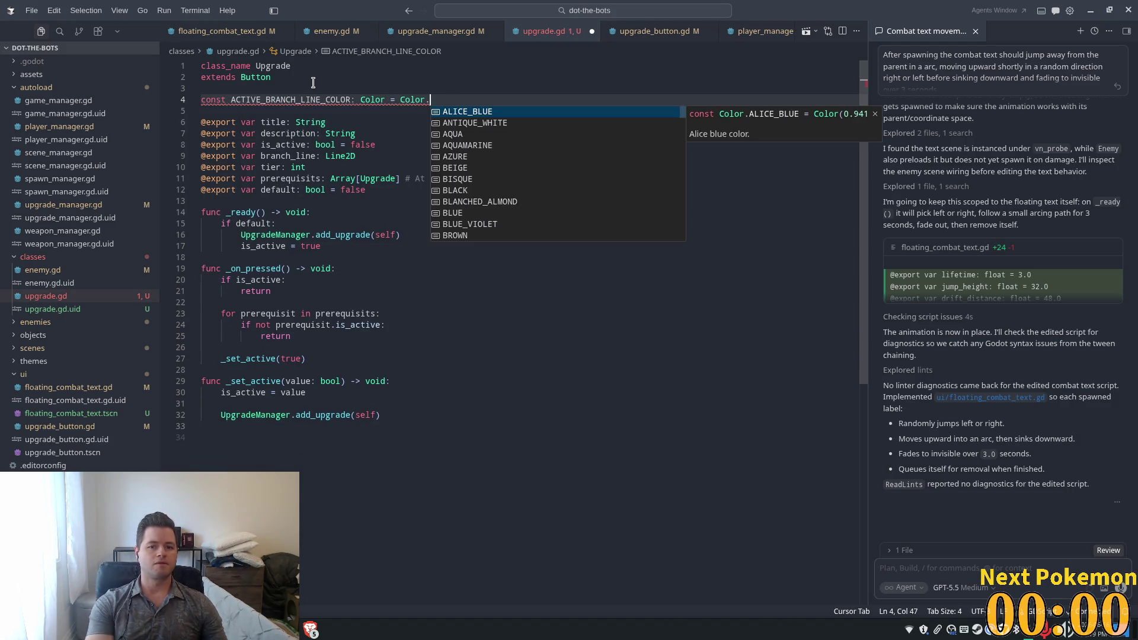
{"action": "key", "text": "Down"}
{"action": "key", "text": "Down"}
{"action": "key", "text": "Down"}
{"action": "key", "text": "Return"}
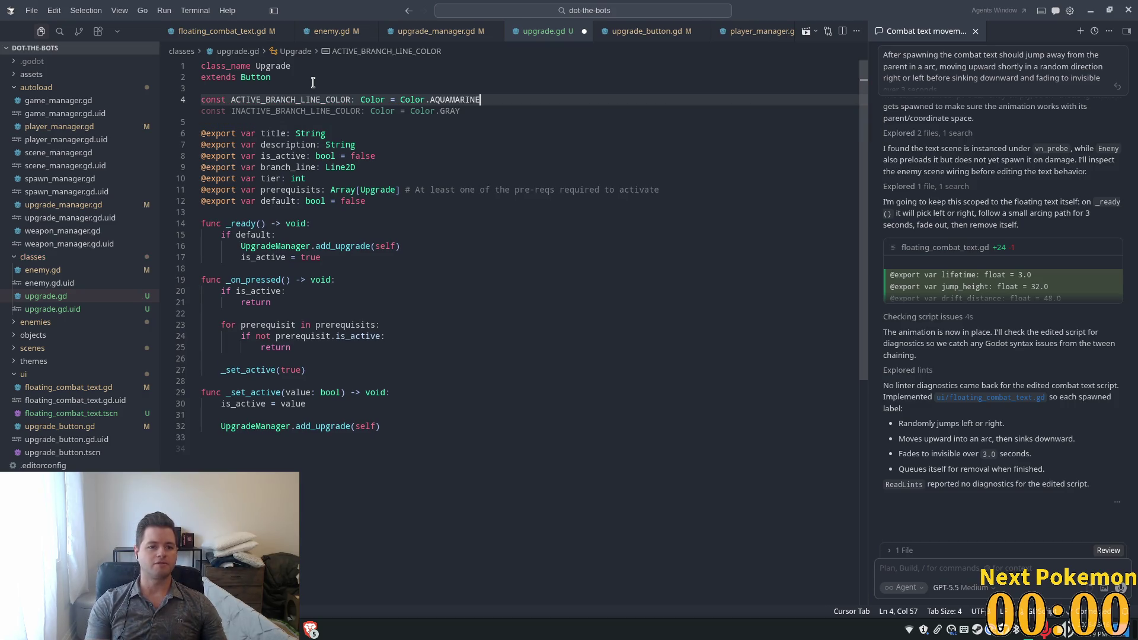
{"action": "key", "text": "ctrl+s"}
Step: Select part of the prerequisites declaration, move to the script end and dismiss the colour suggestion
{"action": "left_click_drag", "start_coordinate": [308, 178], "coordinate": [544, 179]}
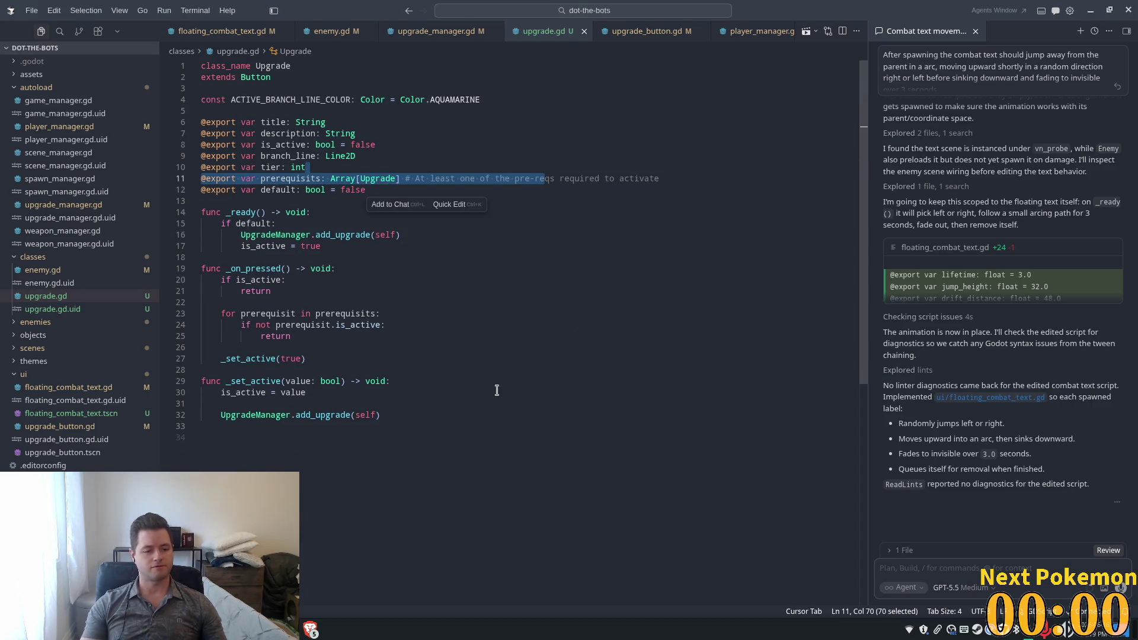
{"action": "left_click", "coordinate": [477, 440]}
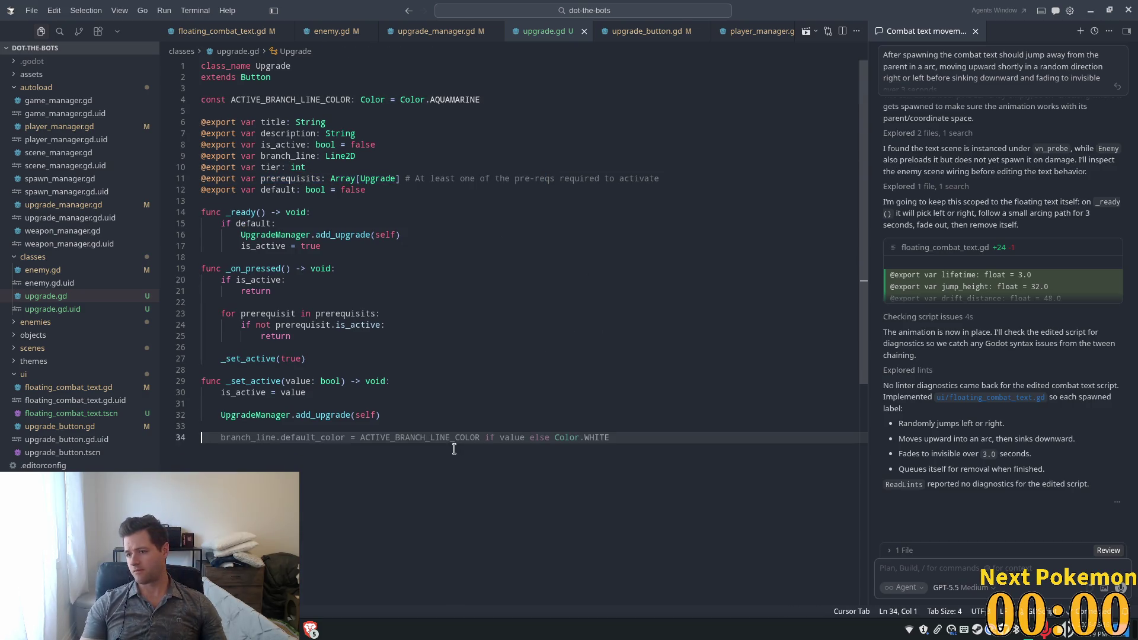
{"action": "key", "text": "Escape"}
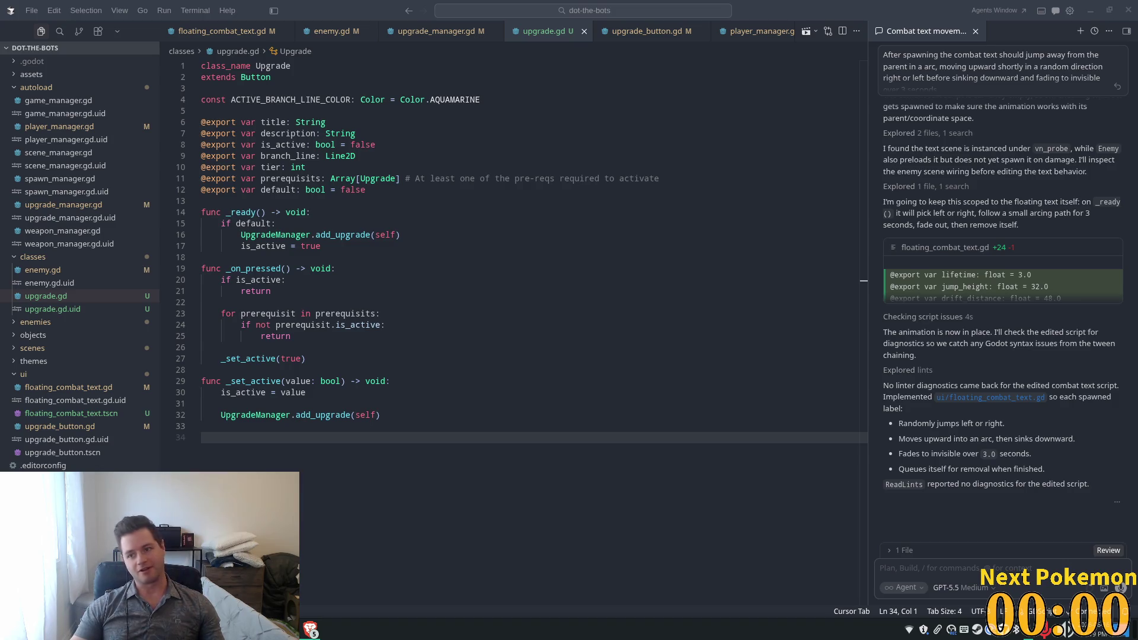
{"action": "left_click", "coordinate": [401, 404]}
{"action": "left_click", "coordinate": [385, 443]}
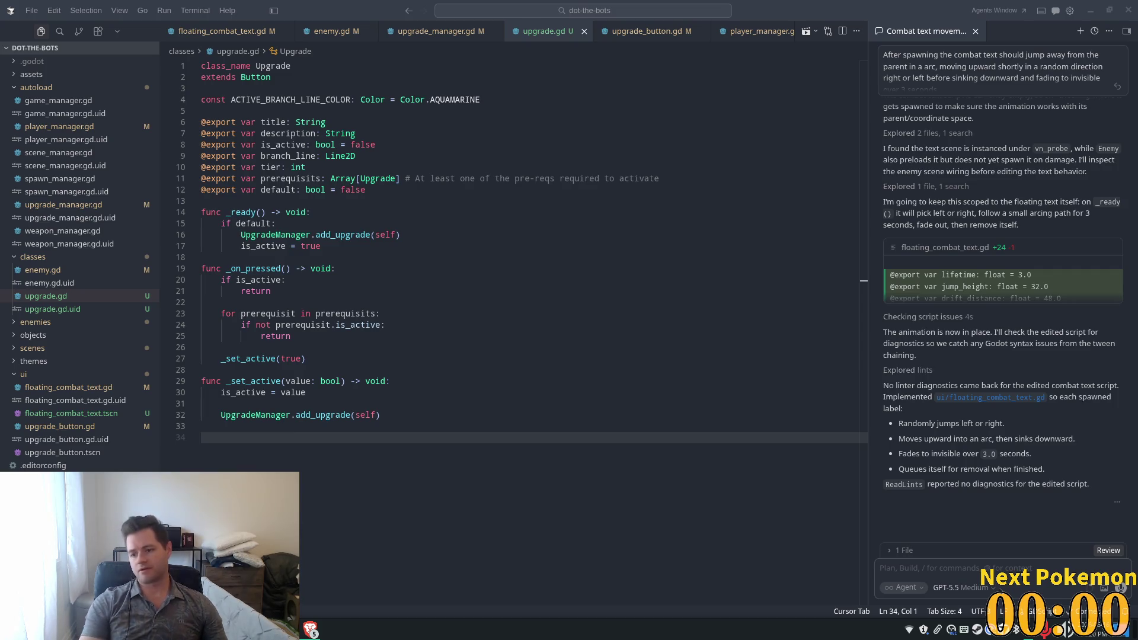
{"action": "left_click", "coordinate": [473, 235]}
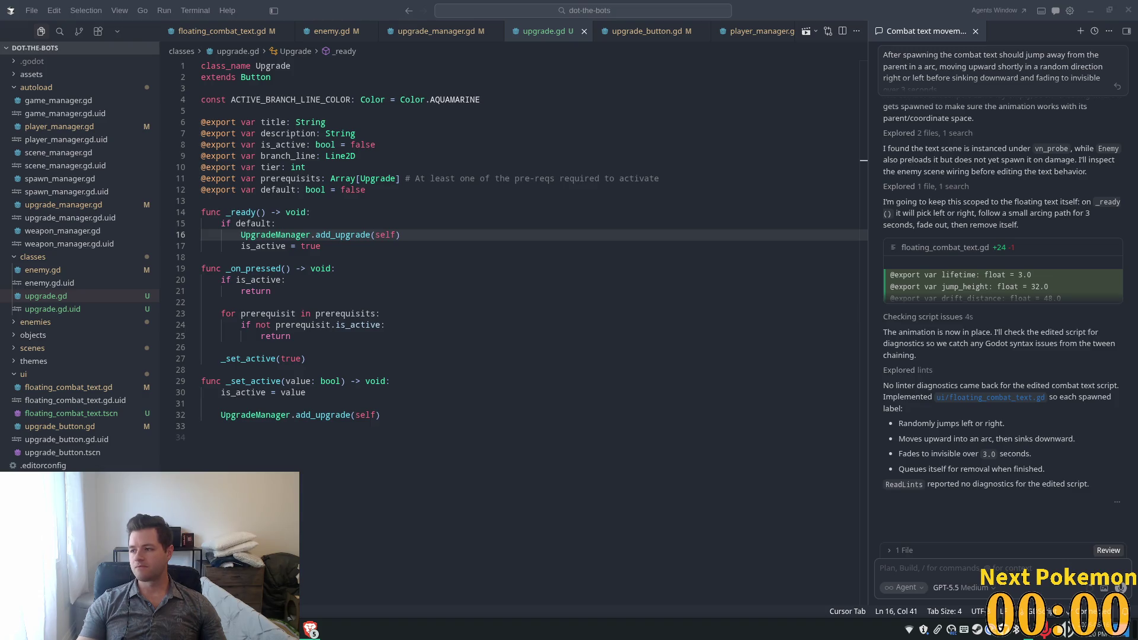
{"action": "left_click", "coordinate": [520, 332]}
{"action": "left_click", "coordinate": [369, 393]}
{"action": "left_click", "coordinate": [372, 416]}
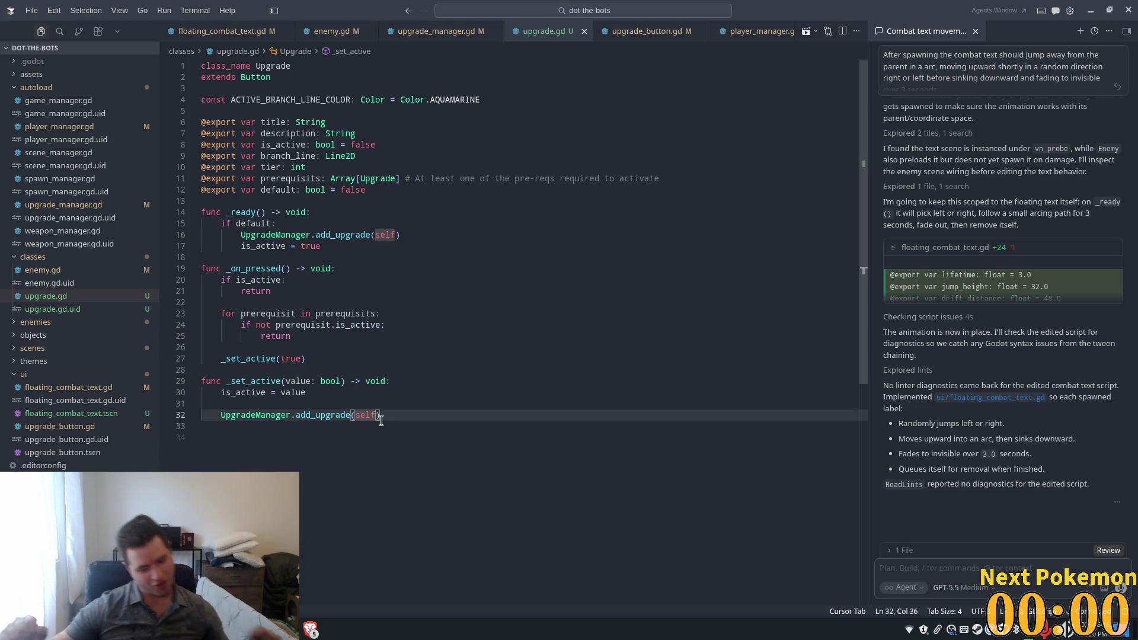
{"action": "left_click", "coordinate": [441, 438]}
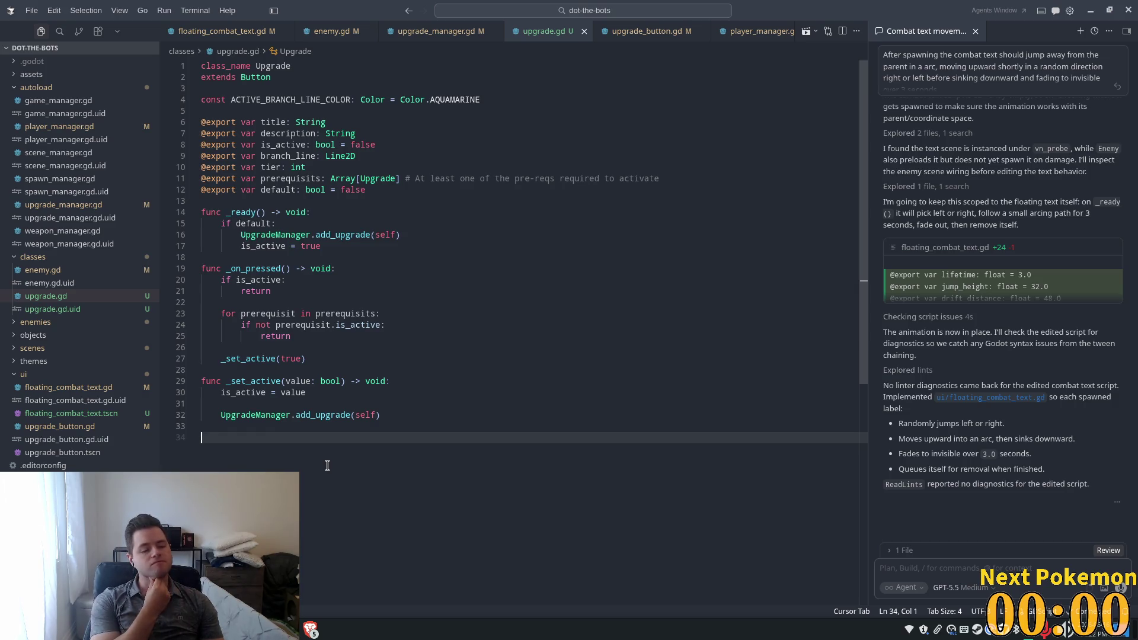
Step: Add an 'Update branch line color' comment, the aquamarine/white default_color line and branch_line.update()
{"action": "key", "text": "Tab"}
{"action": "type", "text": "#"}
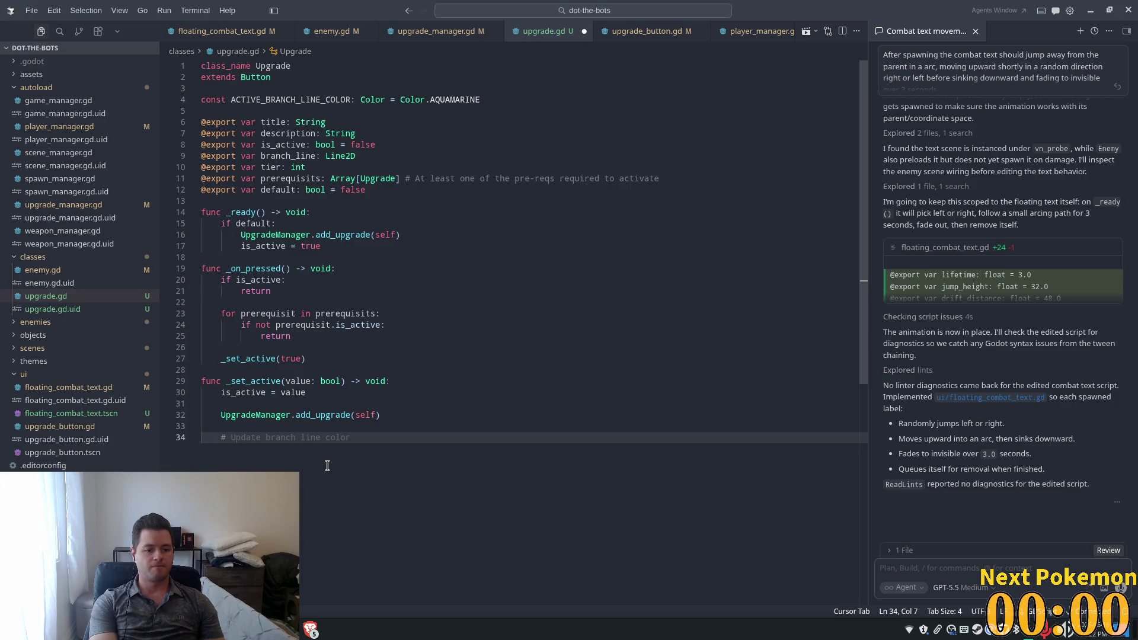
{"action": "key", "text": "Tab"}
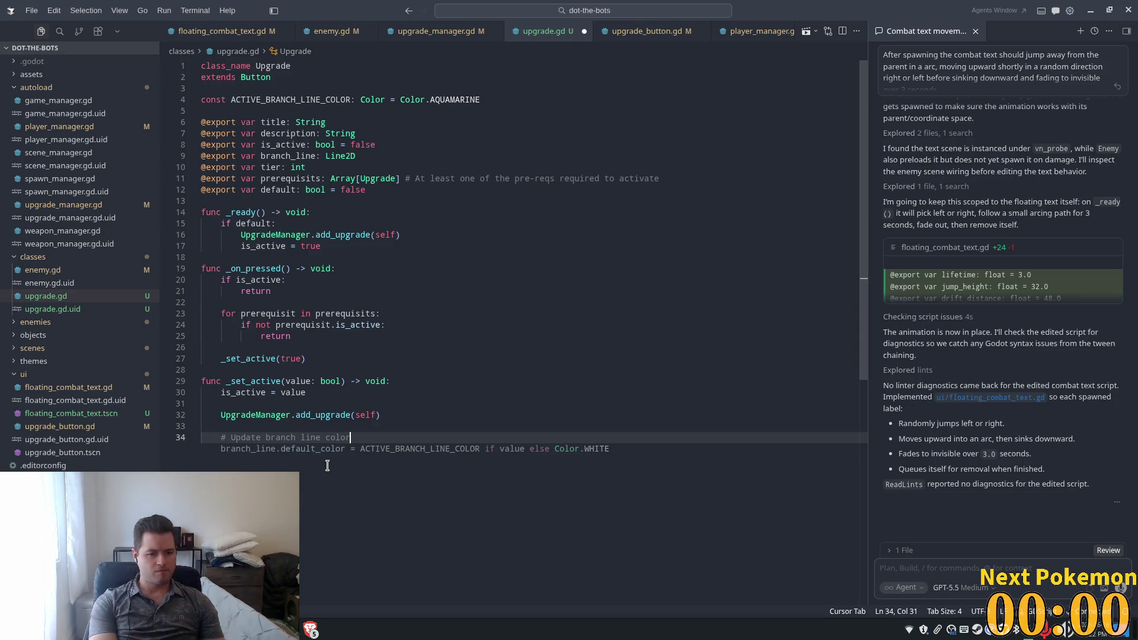
{"action": "key", "text": "Tab"}
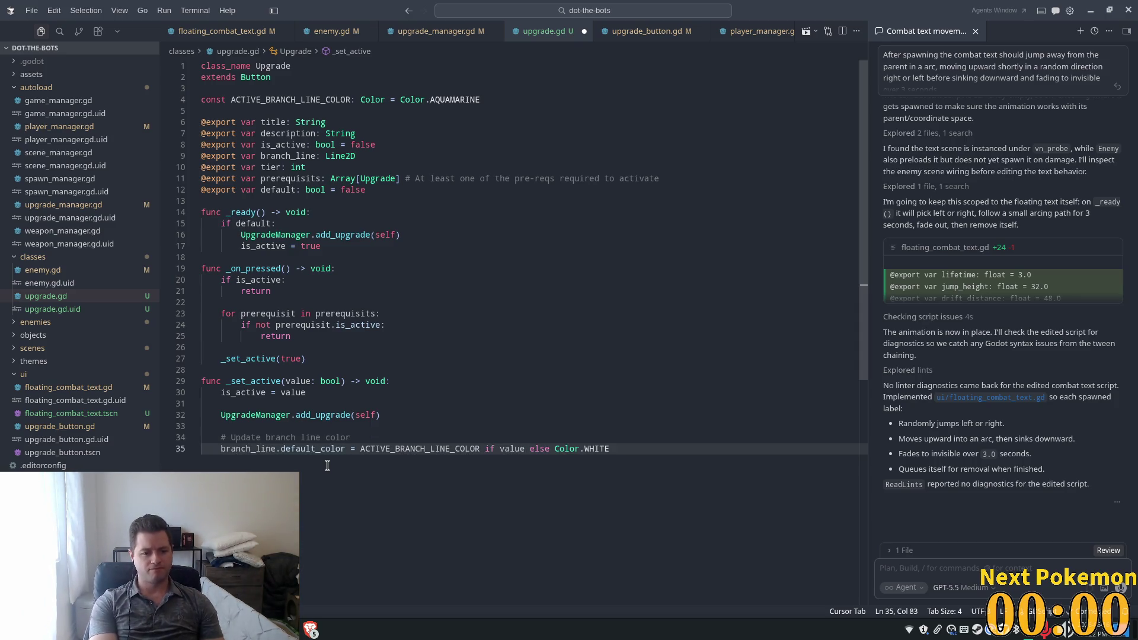
{"action": "key", "text": "Return"}
{"action": "type", "text": "branch_line.update()"}
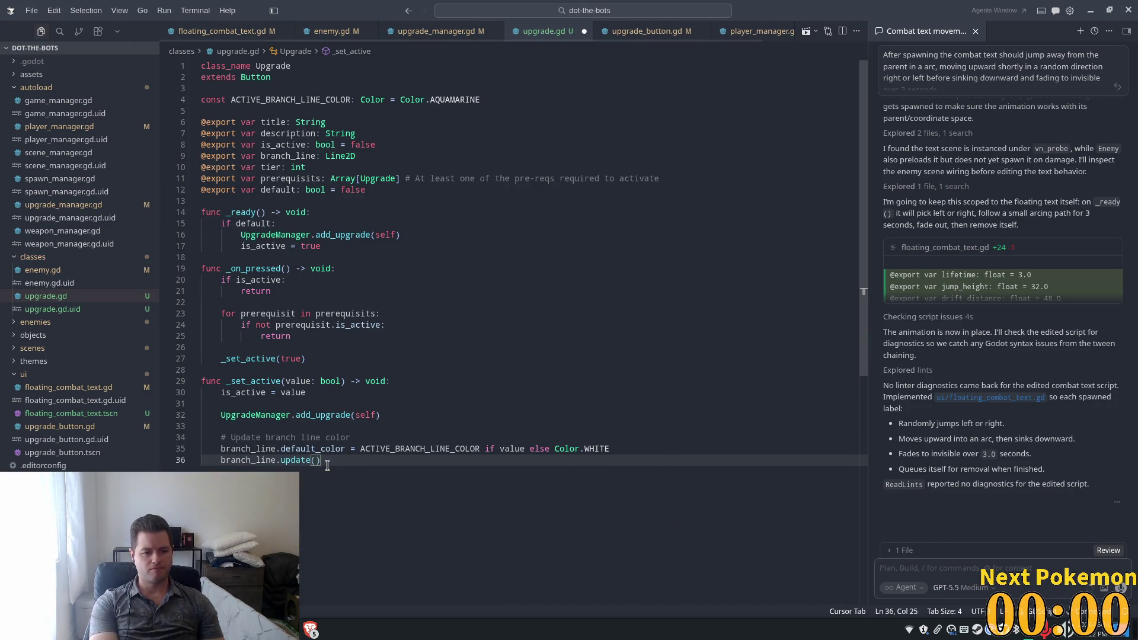
{"action": "key", "text": "Return"}
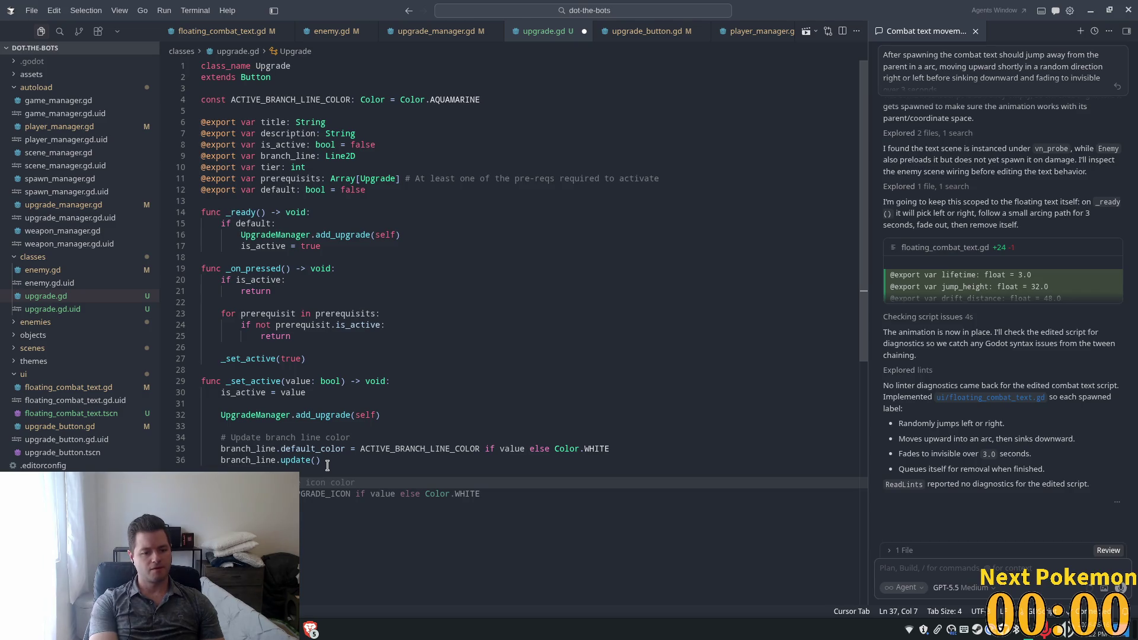
Step: Add an 'increase branch line thickness' width line, then inspect the Line2D node's properties in Godot
{"action": "type", "text": "in"}
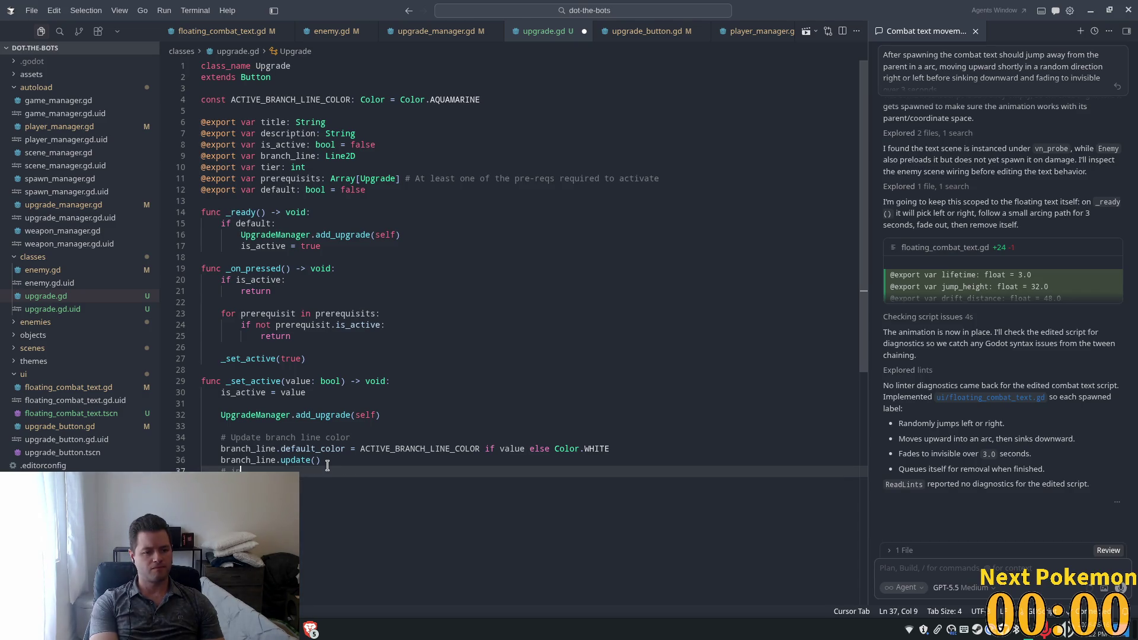
{"action": "type", "text": "crease branch "}
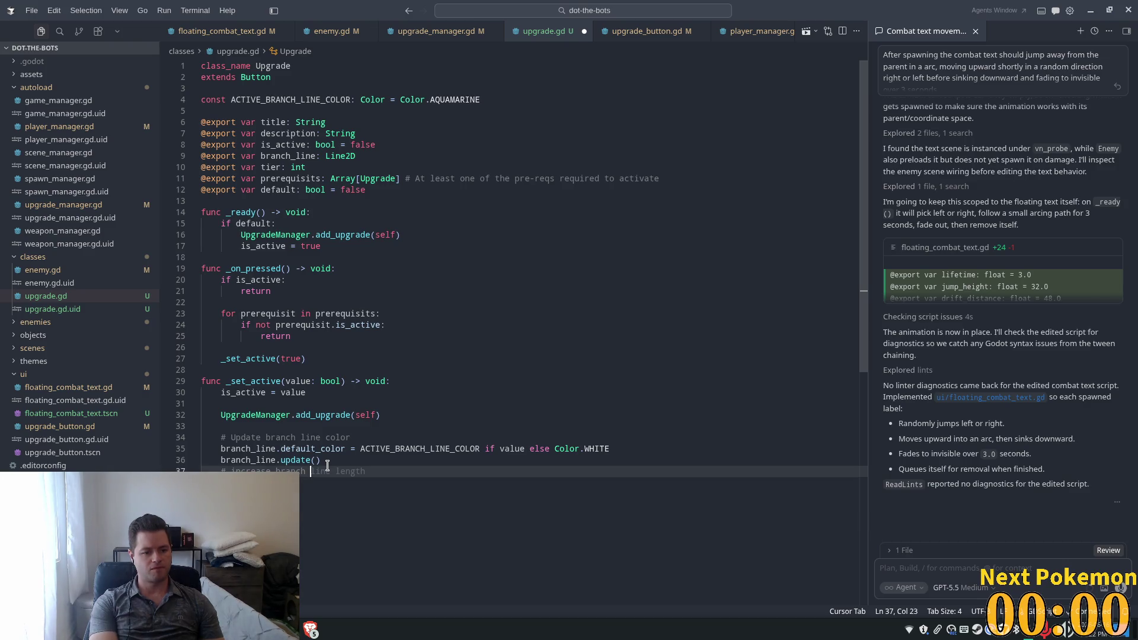
{"action": "type", "text": "line thickness"}
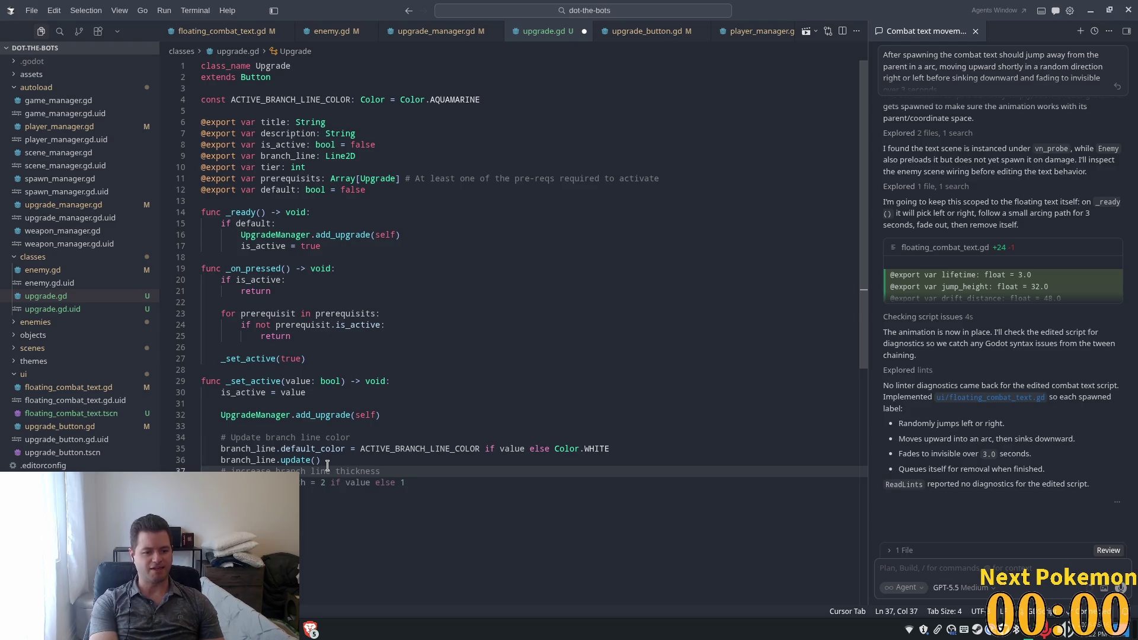
{"action": "key", "text": "Tab"}
{"action": "left_click", "coordinate": [329, 483], "text": "shift"}
{"action": "left_click", "coordinate": [321, 483], "text": "shift"}
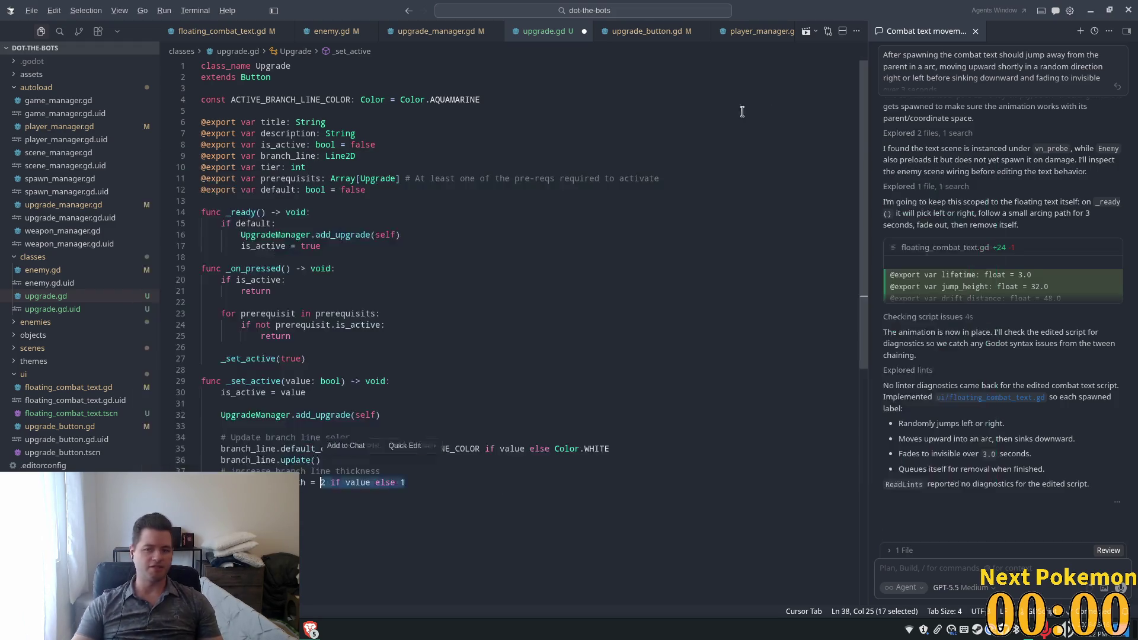
{"action": "key", "text": "alt+Tab"}
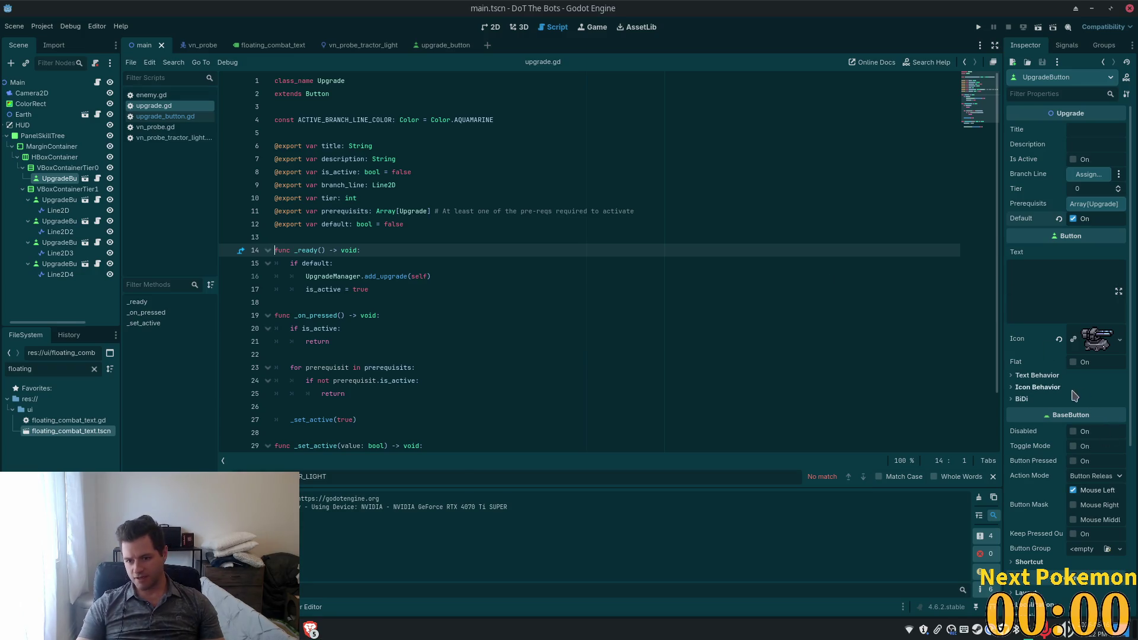
{"action": "left_click", "coordinate": [59, 211]}
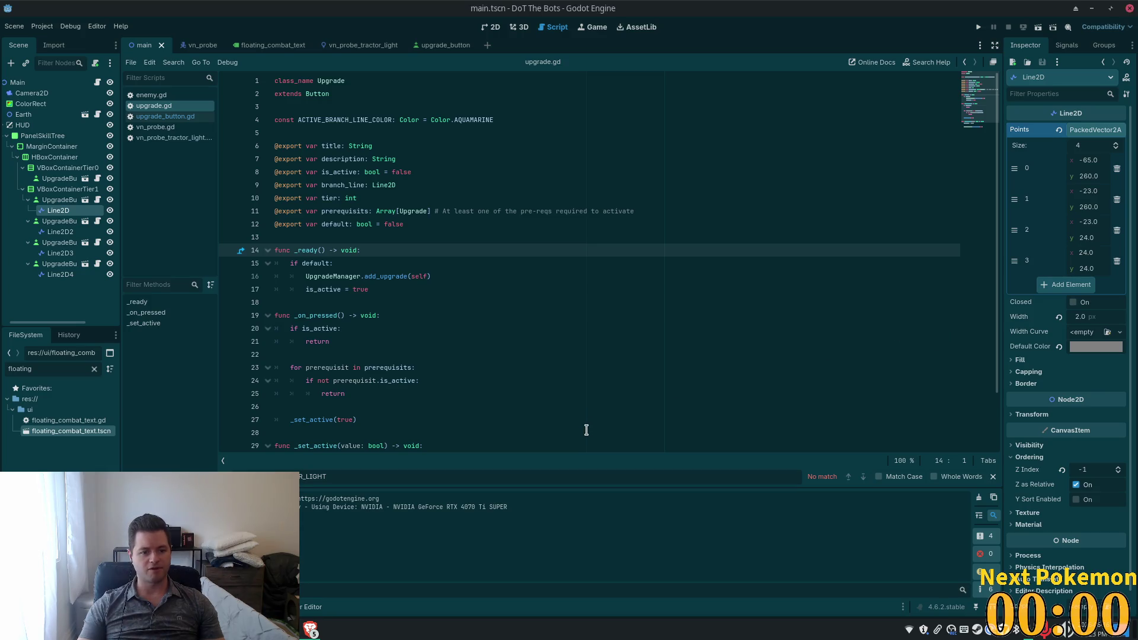
{"action": "key", "text": "alt+Tab"}
Step: Replace line 38's conditional so the branch line width is a fixed 3, then return to Godot
{"action": "mouse_move", "coordinate": [414, 483]}
{"action": "left_mouse_down"}
{"action": "mouse_move", "coordinate": [308, 483]}
{"action": "mouse_move", "coordinate": [326, 484]}
{"action": "left_mouse_up"}
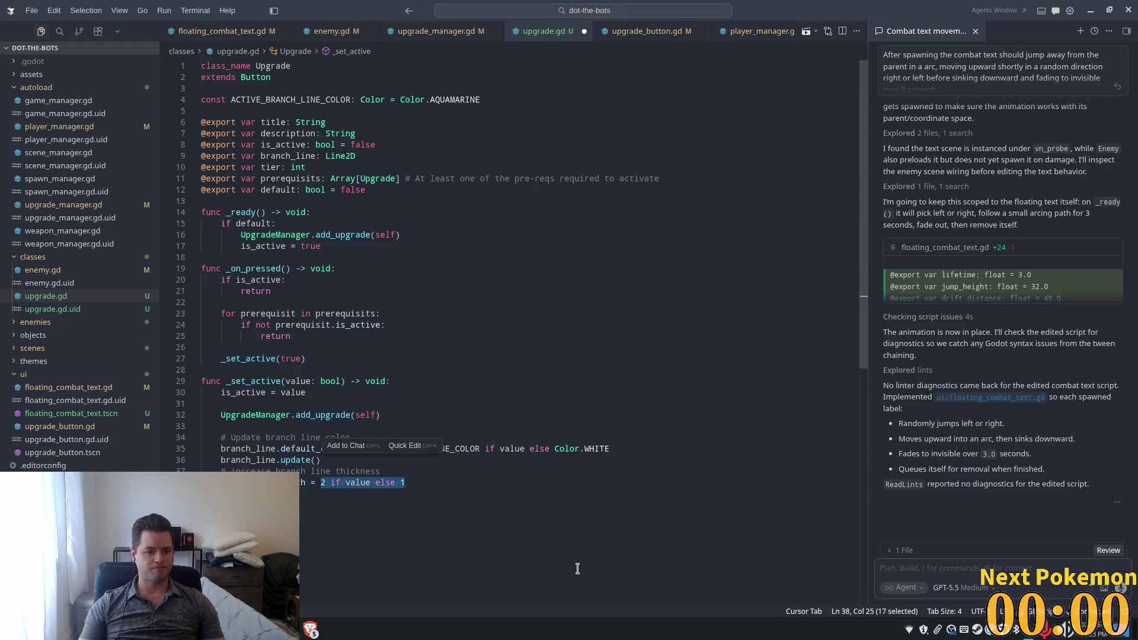
{"action": "key", "text": "BackSpace"}
{"action": "key", "text": "BackSpace"}
{"action": "type", "text": "1"}
{"action": "key", "text": "BackSpace"}
{"action": "type", "text": "3"}
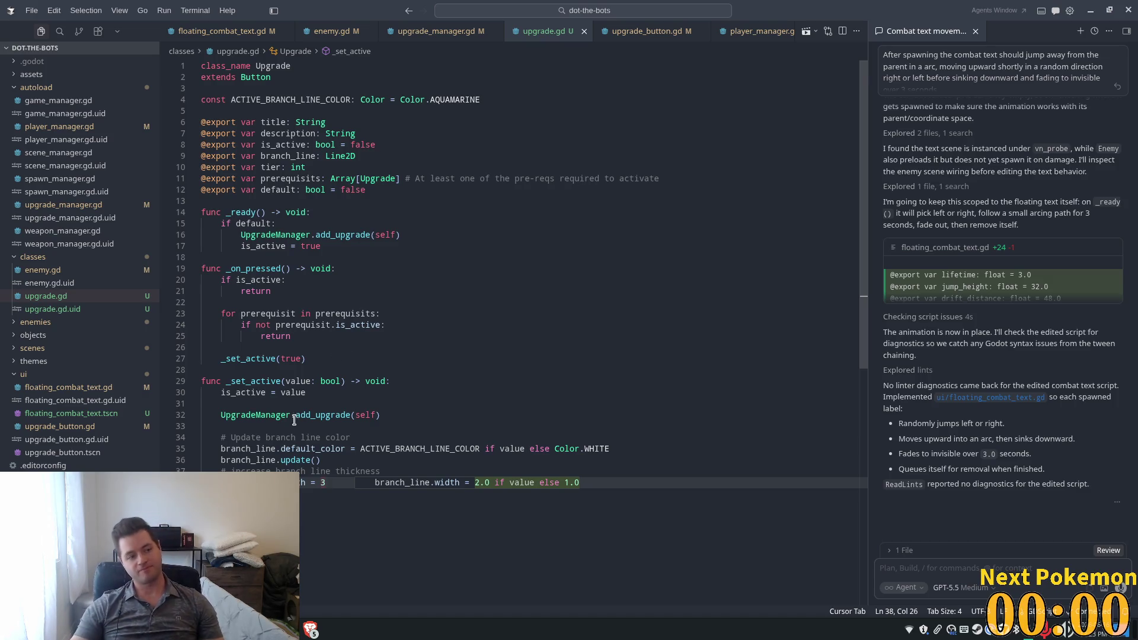
{"action": "left_click", "coordinate": [342, 395]}
{"action": "left_click", "coordinate": [341, 485]}
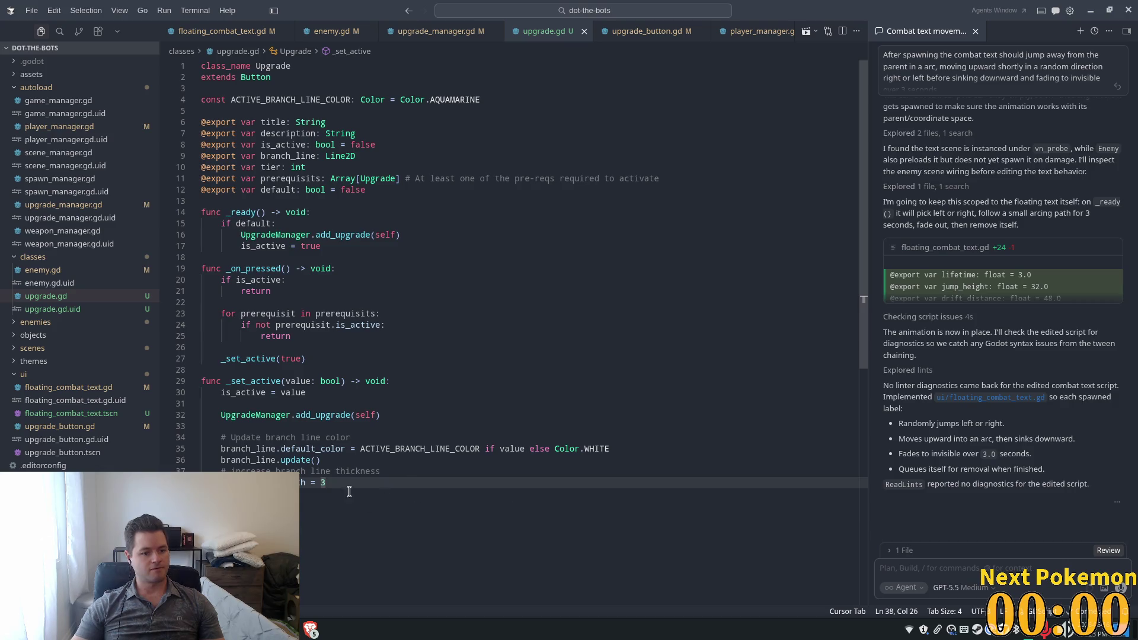
{"action": "key", "text": "alt+Tab"}
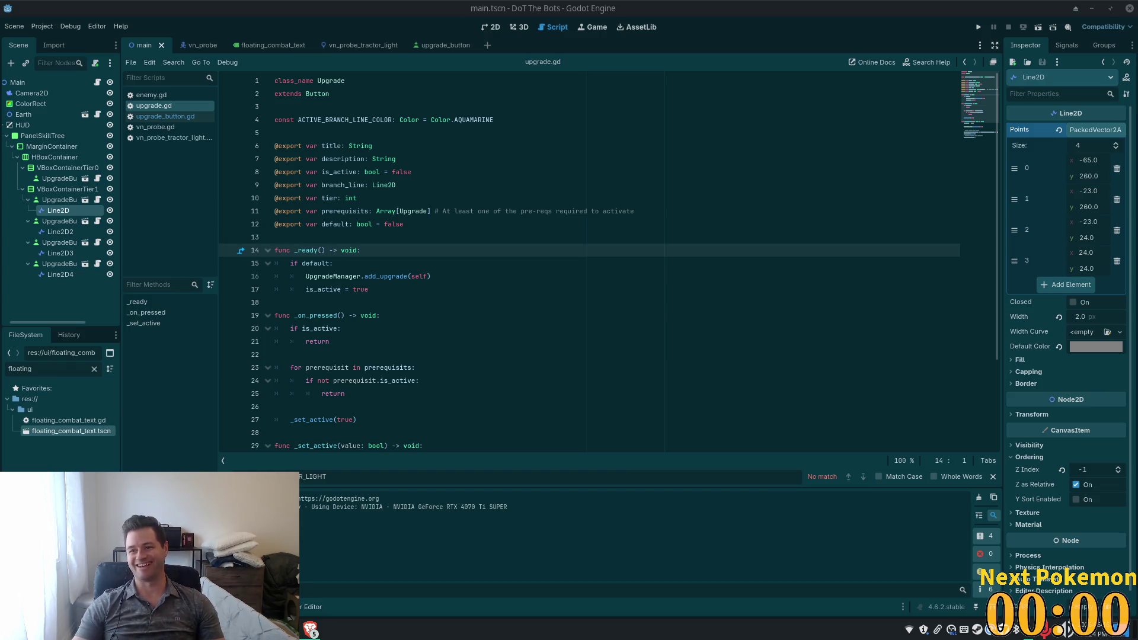
{"action": "key", "text": "alt+Tab"}
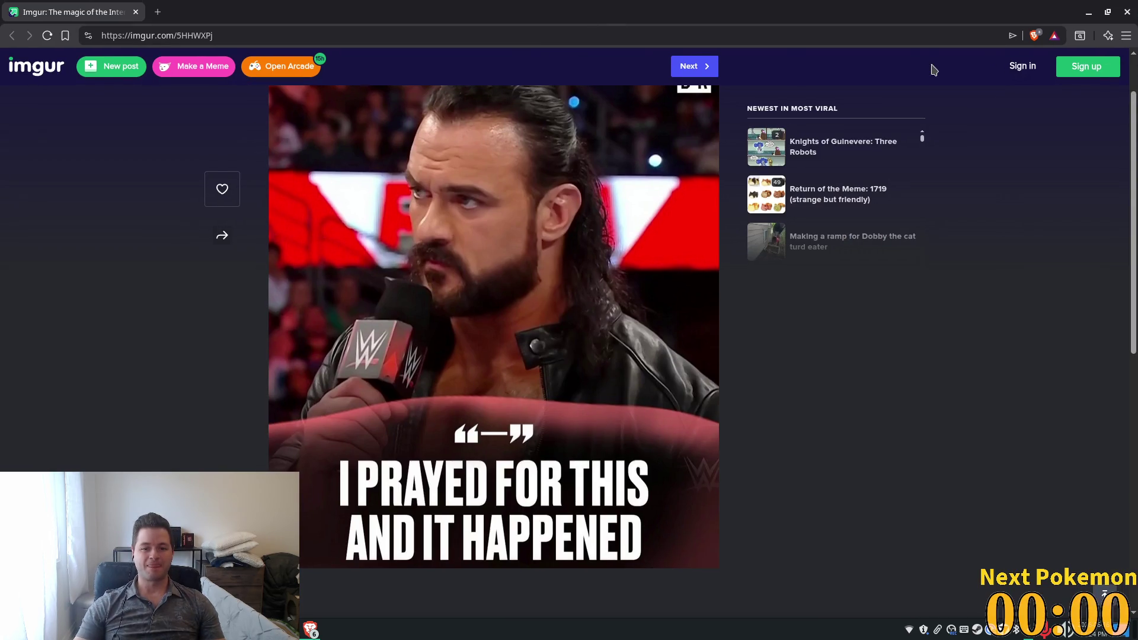
{"action": "left_click", "coordinate": [135, 12]}
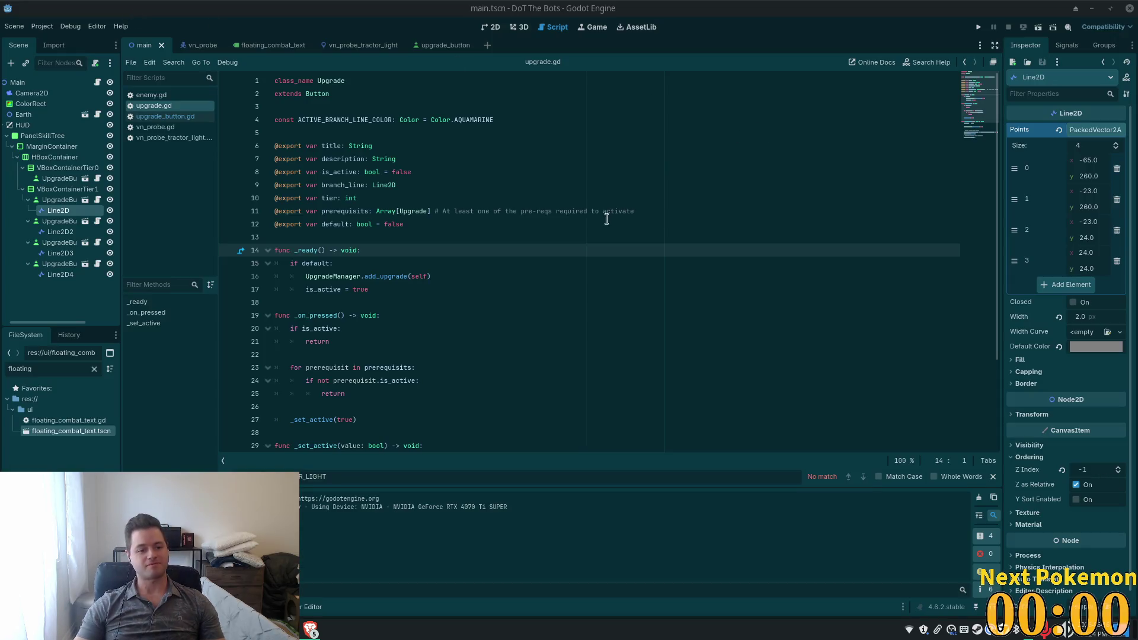
{"action": "scroll", "coordinate": [596, 233], "scroll_direction": "down", "scroll_amount": 1}
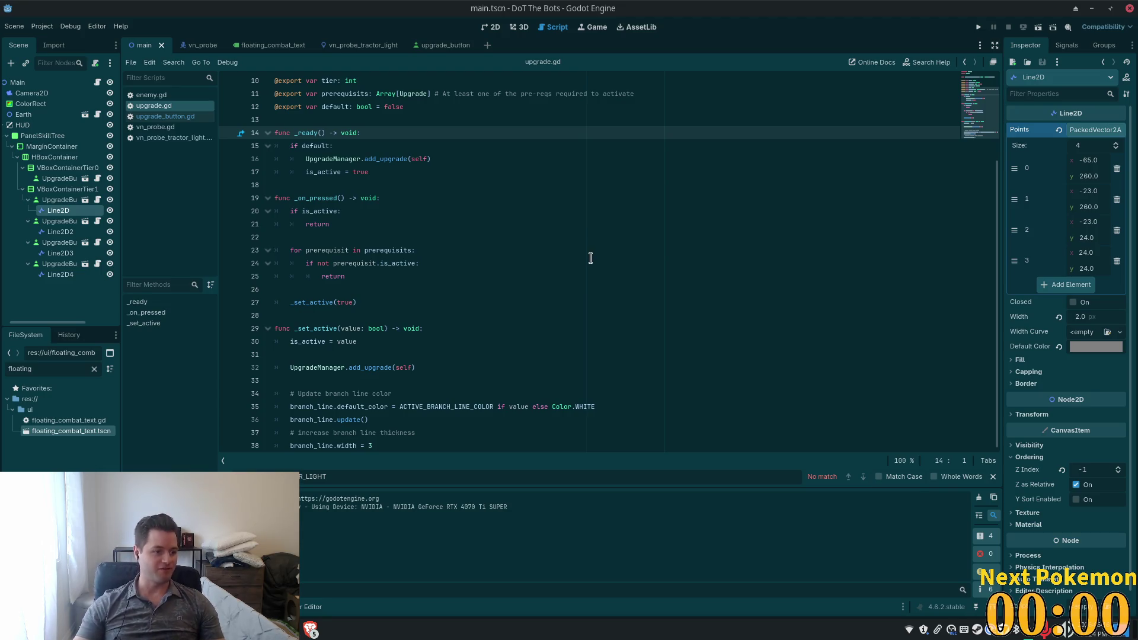
{"action": "left_click", "coordinate": [643, 225]}
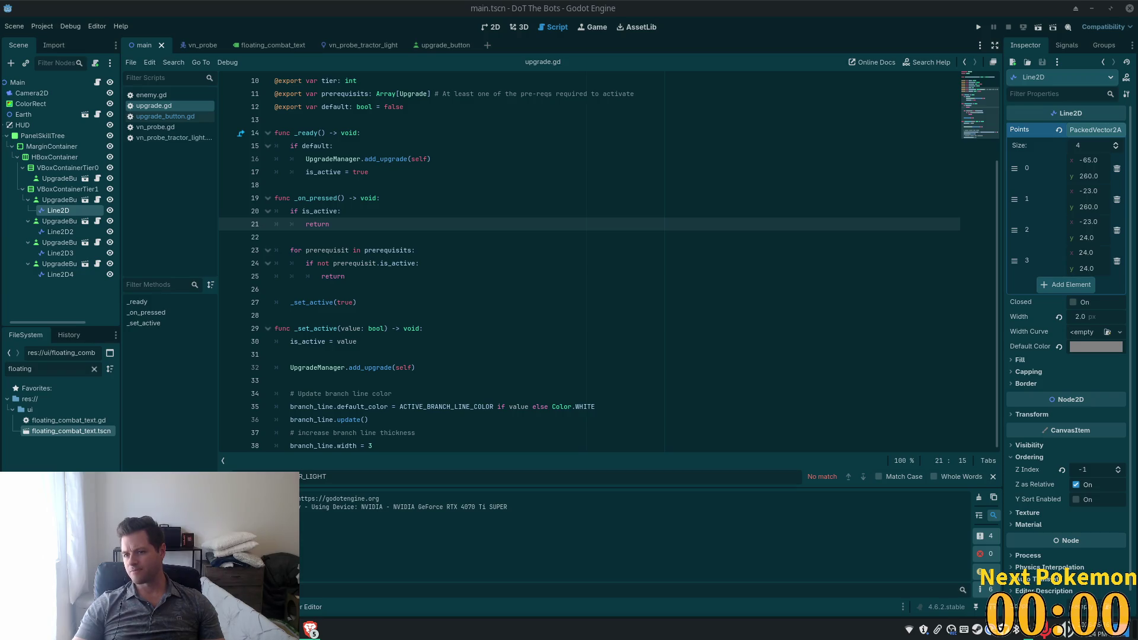
{"action": "left_click", "coordinate": [463, 252]}
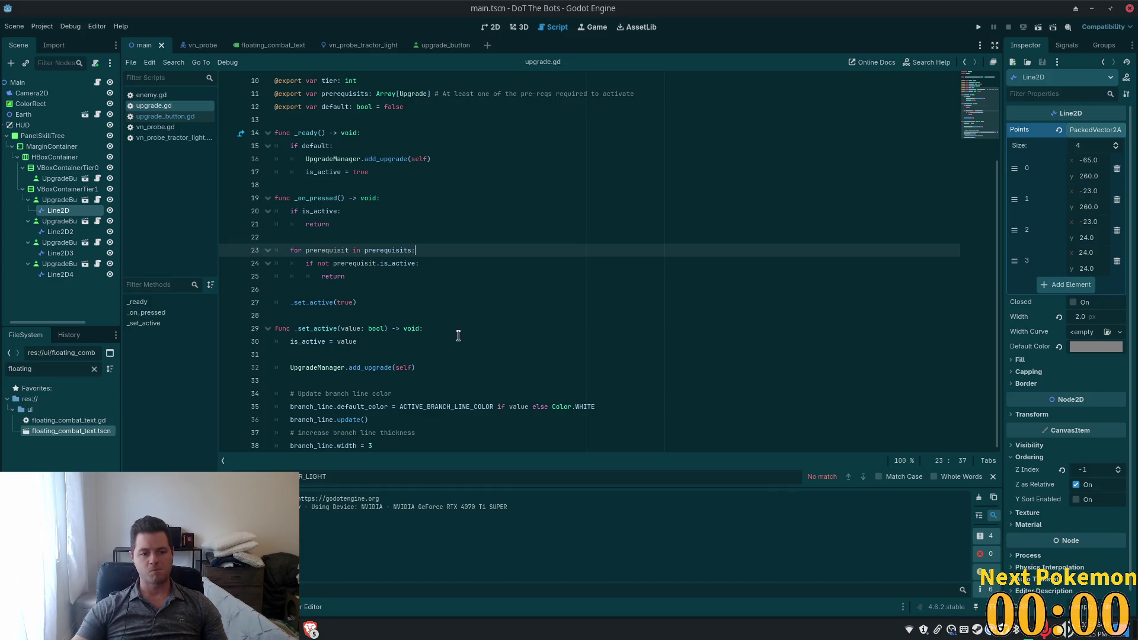
{"action": "left_click", "coordinate": [392, 269]}
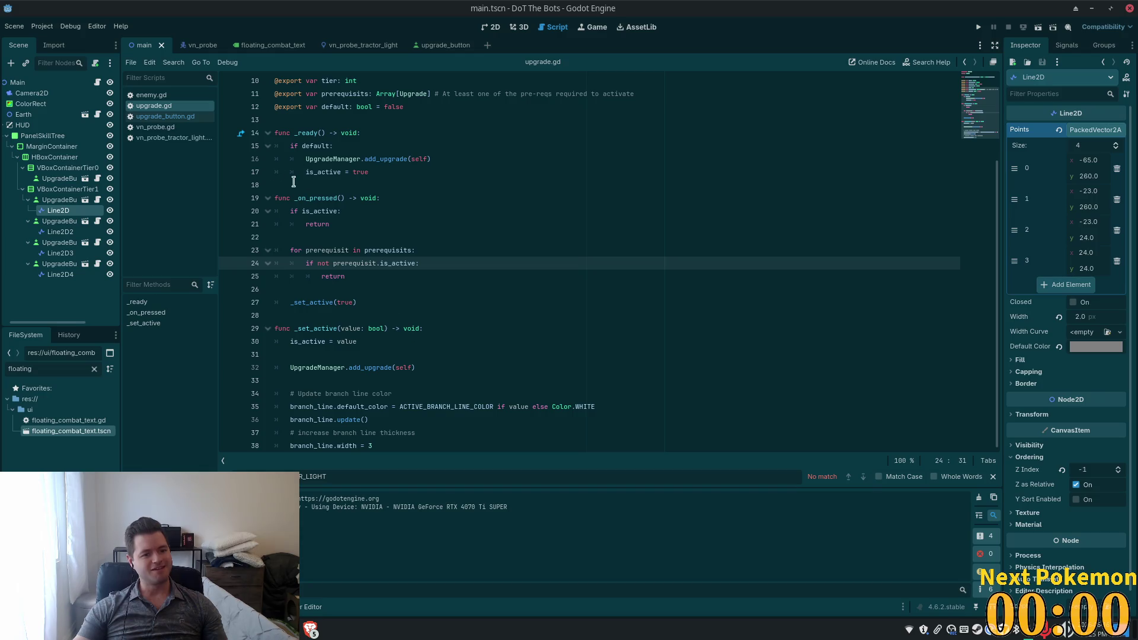
{"action": "left_click", "coordinate": [315, 264]}
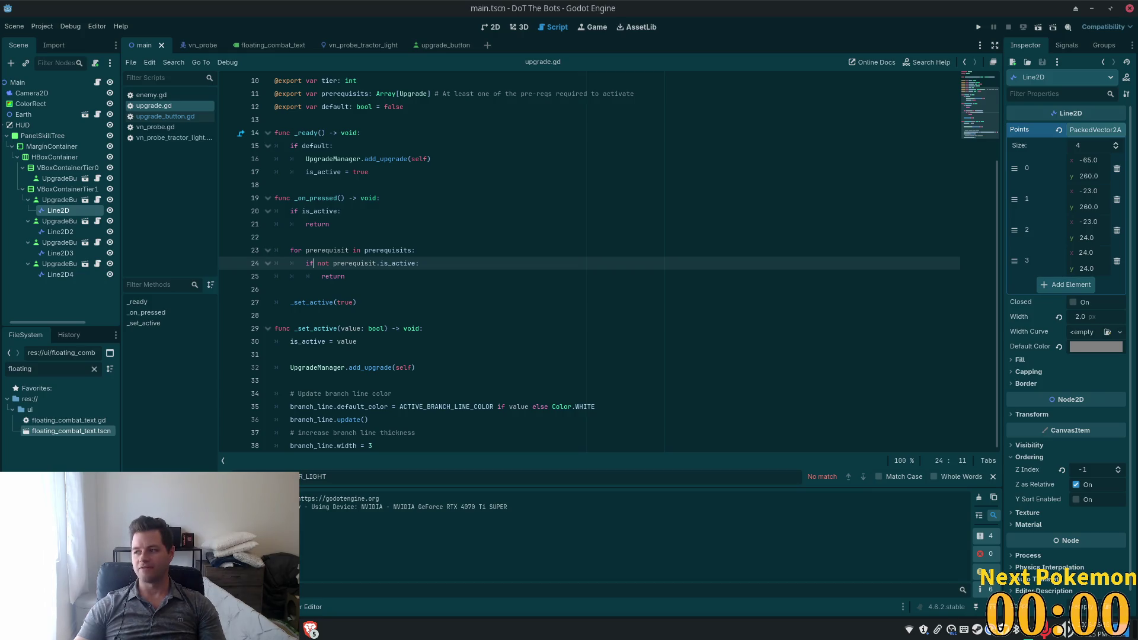
{"action": "left_click", "coordinate": [482, 302]}
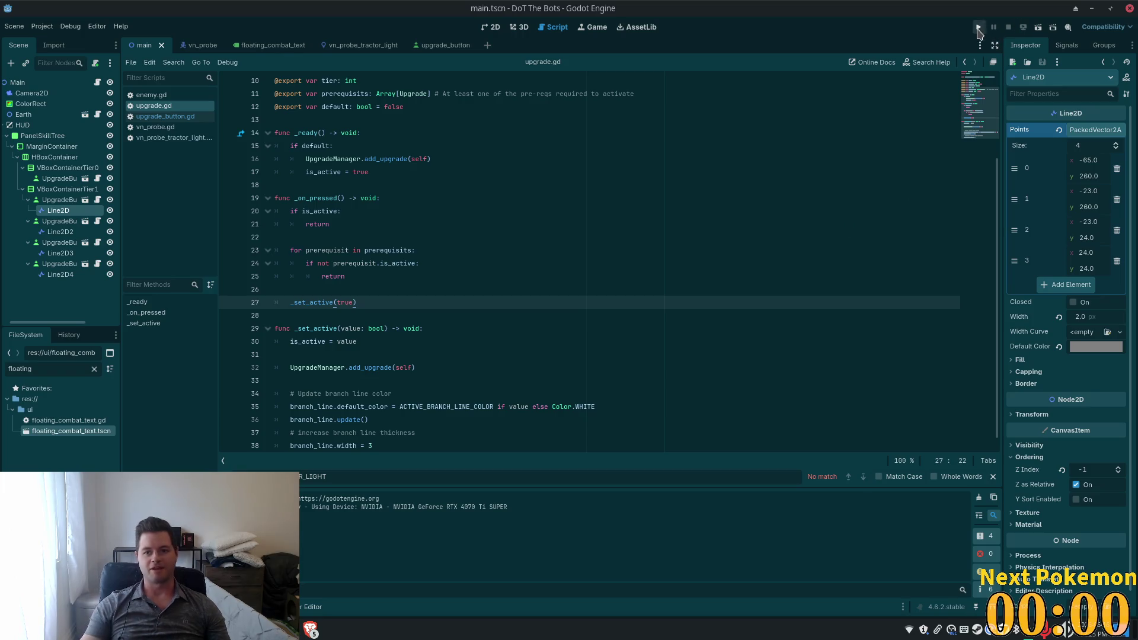
Step: Run the project, check the skill tree's branch lines, close the game and go back to Cursor
{"action": "left_click", "coordinate": [979, 28]}
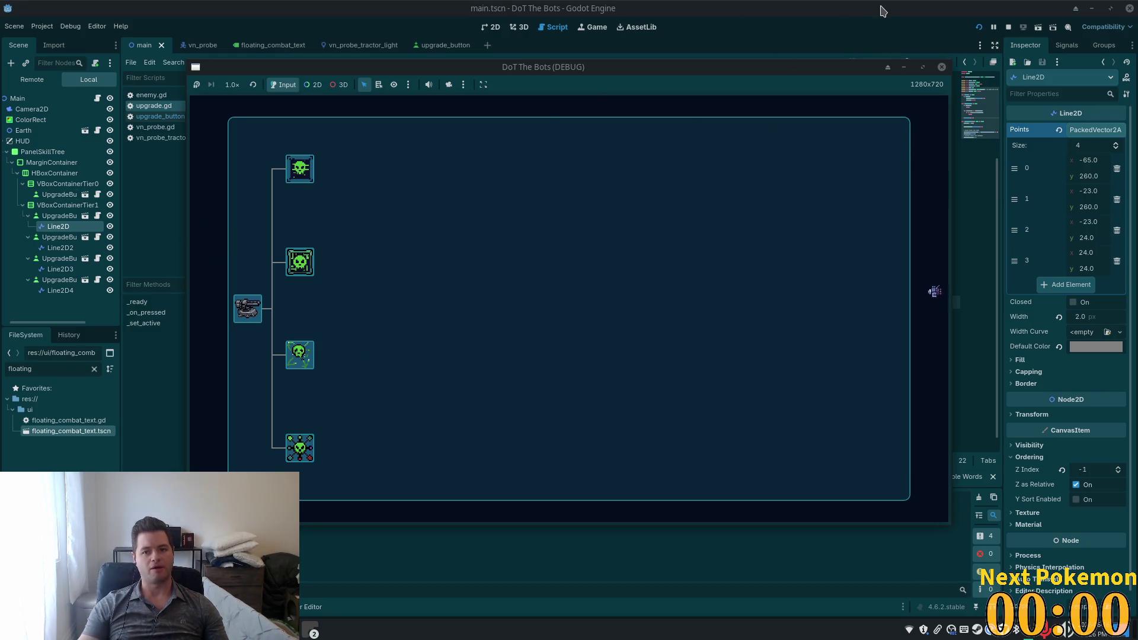
{"action": "key", "text": "F8"}
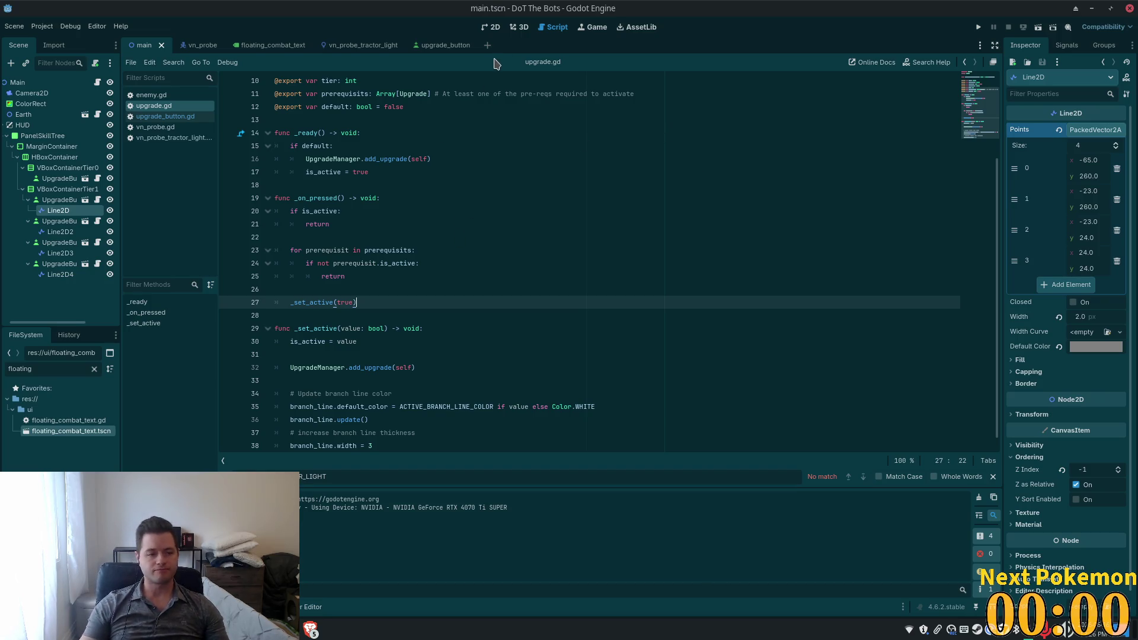
{"action": "key", "text": "alt+Tab"}
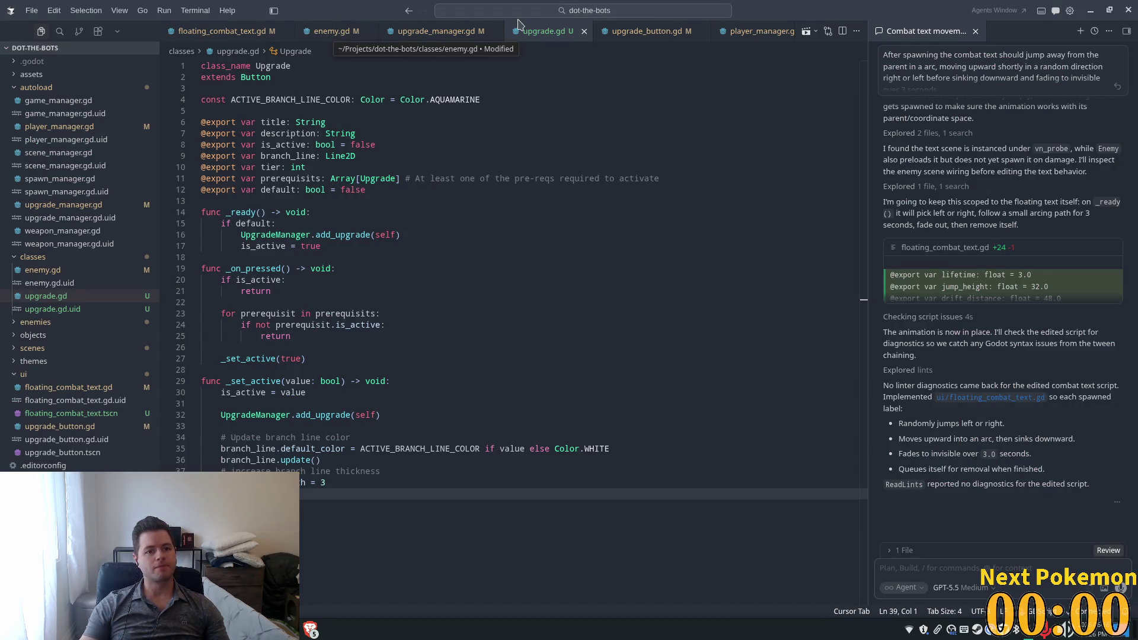
Step: Add a '# connect to on pressed' comment on a new first line of _ready
{"action": "double_click", "coordinate": [285, 100]}
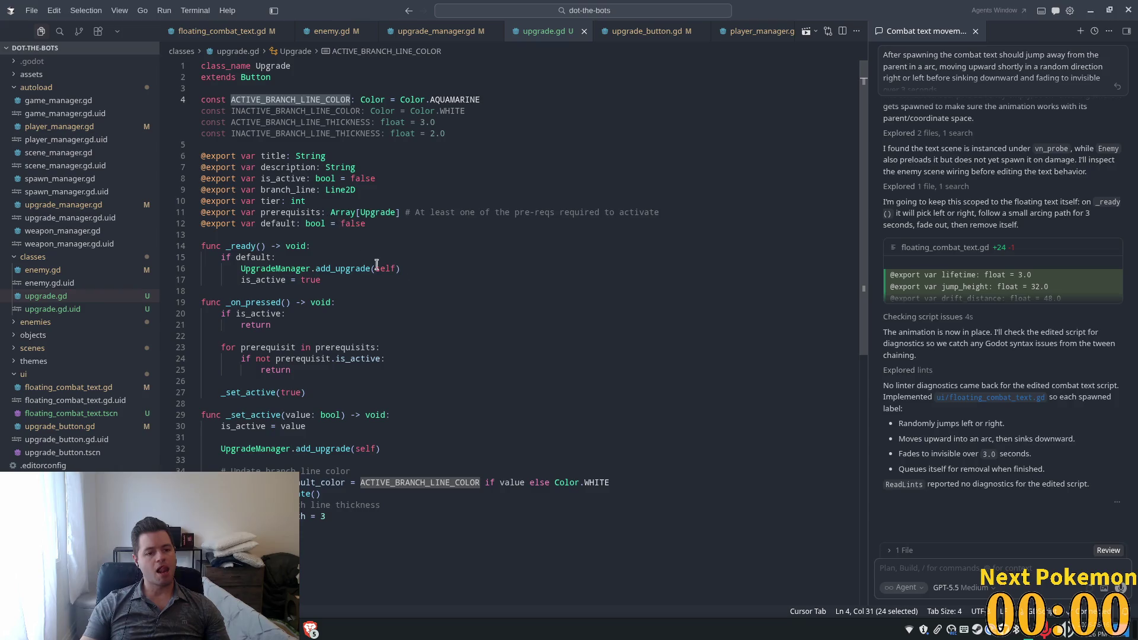
{"action": "left_click", "coordinate": [341, 213]}
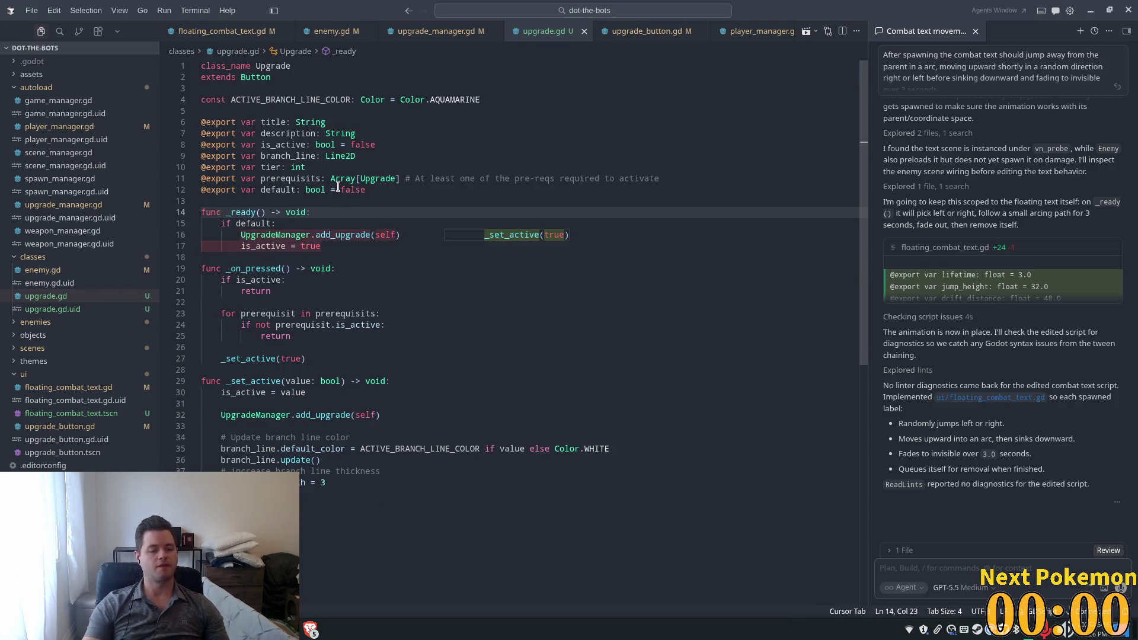
{"action": "key", "text": "Return"}
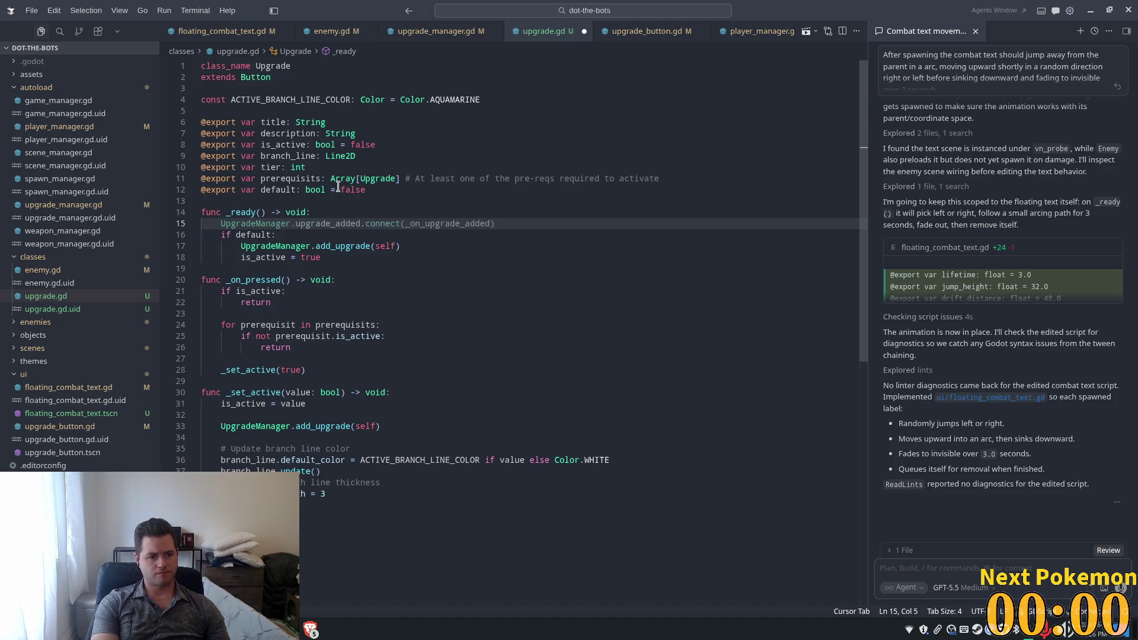
{"action": "key", "text": "ctrl+space"}
{"action": "key", "text": "Escape"}
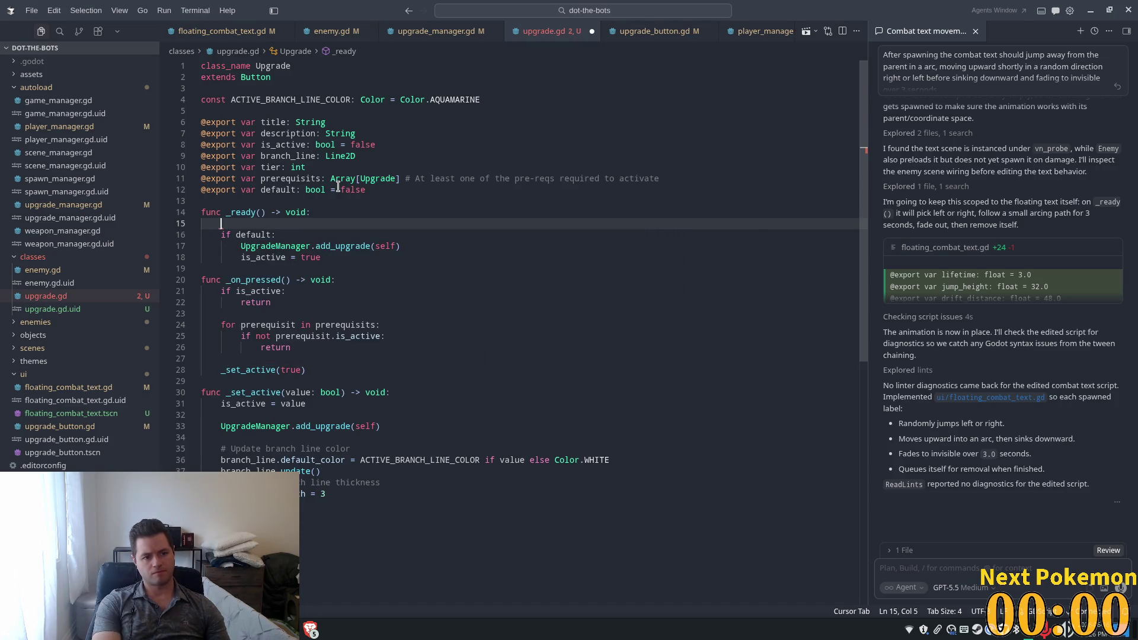
{"action": "type", "text": "_"}
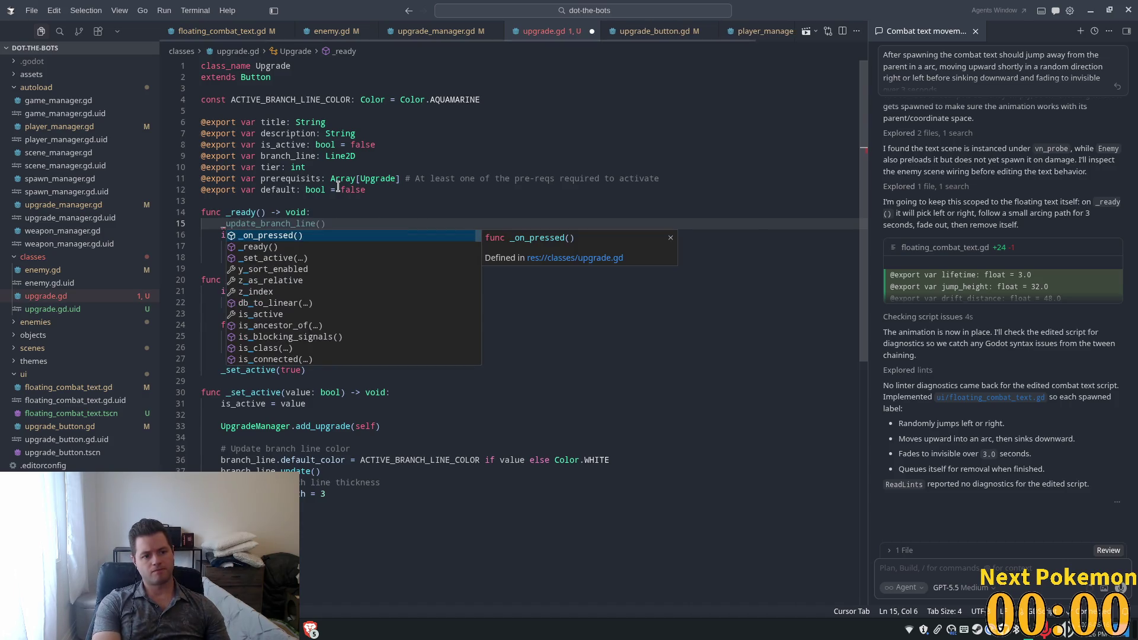
{"action": "type", "text": "on_press"}
{"action": "key", "text": "BackSpace"}
{"action": "key", "text": "BackSpace"}
{"action": "key", "text": "BackSpace"}
{"action": "type", "text": "# connec"}
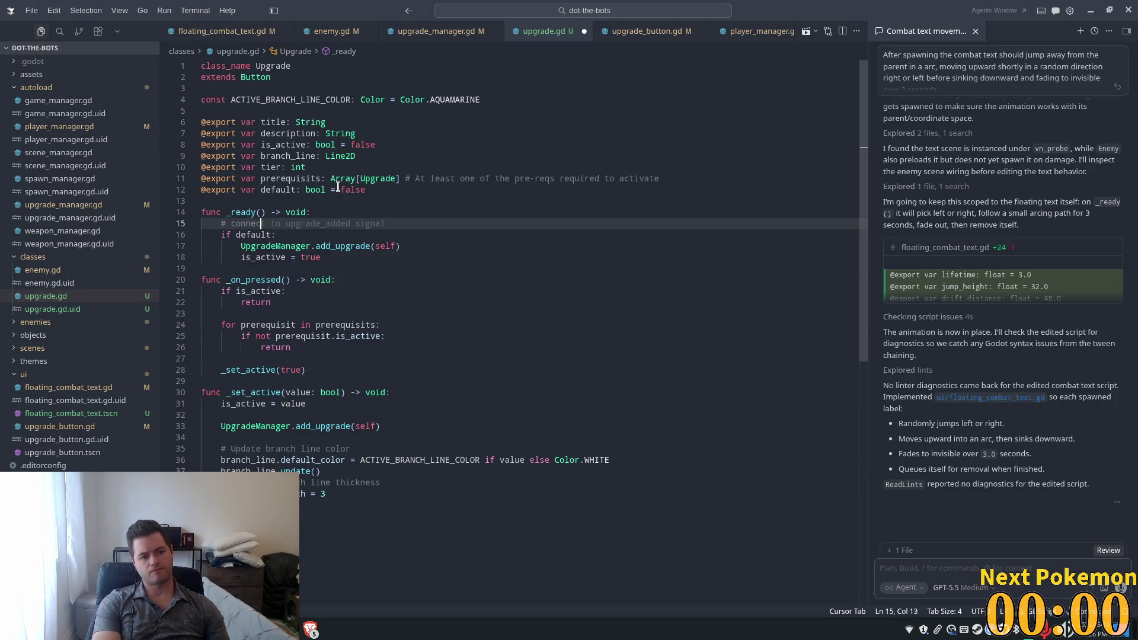
{"action": "type", "text": "t to on"}
{"action": "type", "text": " pressed ve"}
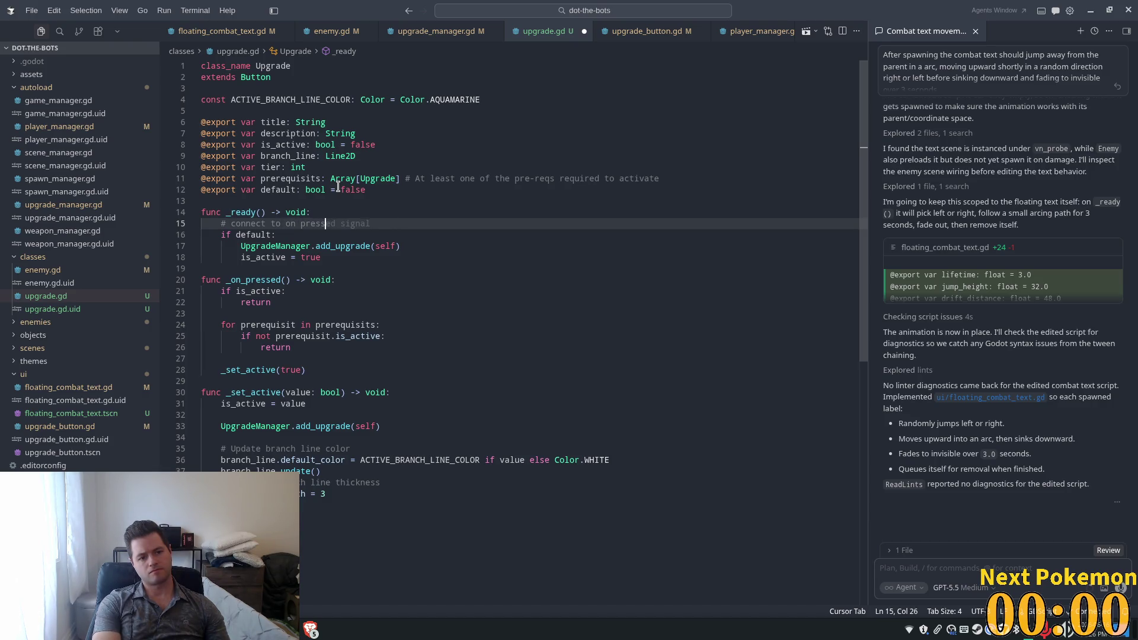
{"action": "key", "text": "BackSpace"}
{"action": "key", "text": "BackSpace"}
Step: Add pressed.connect(_on_pressed) in _ready, limit _on_pressed to left clicks, save, and switch to Godot
{"action": "type", "text": "event"}
{"action": "key", "text": "Return"}
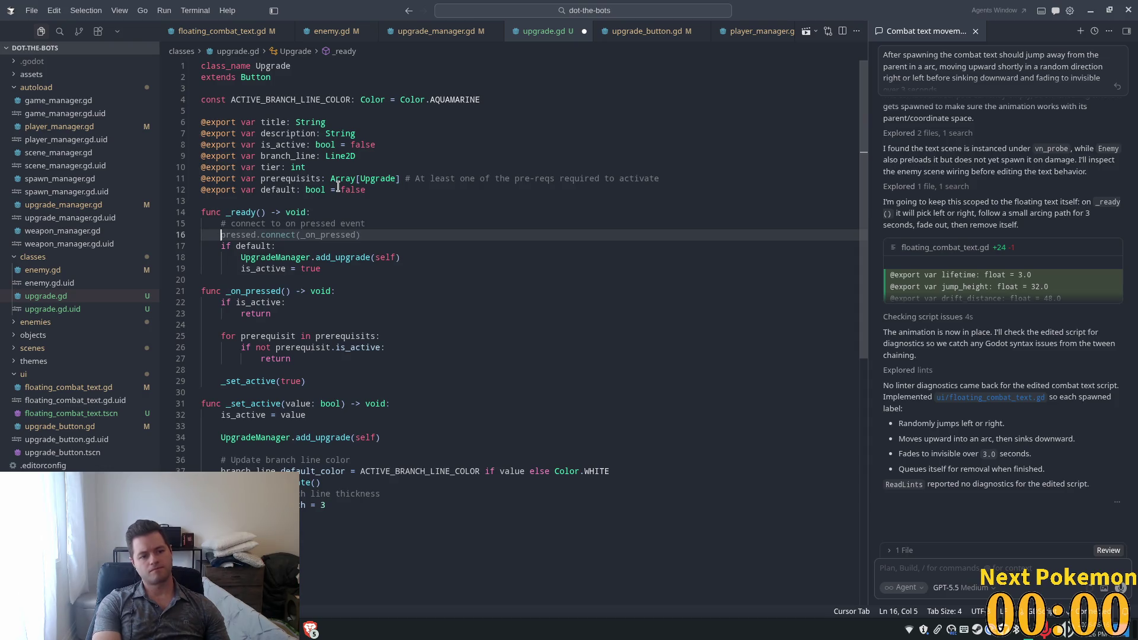
{"action": "key", "text": "Tab"}
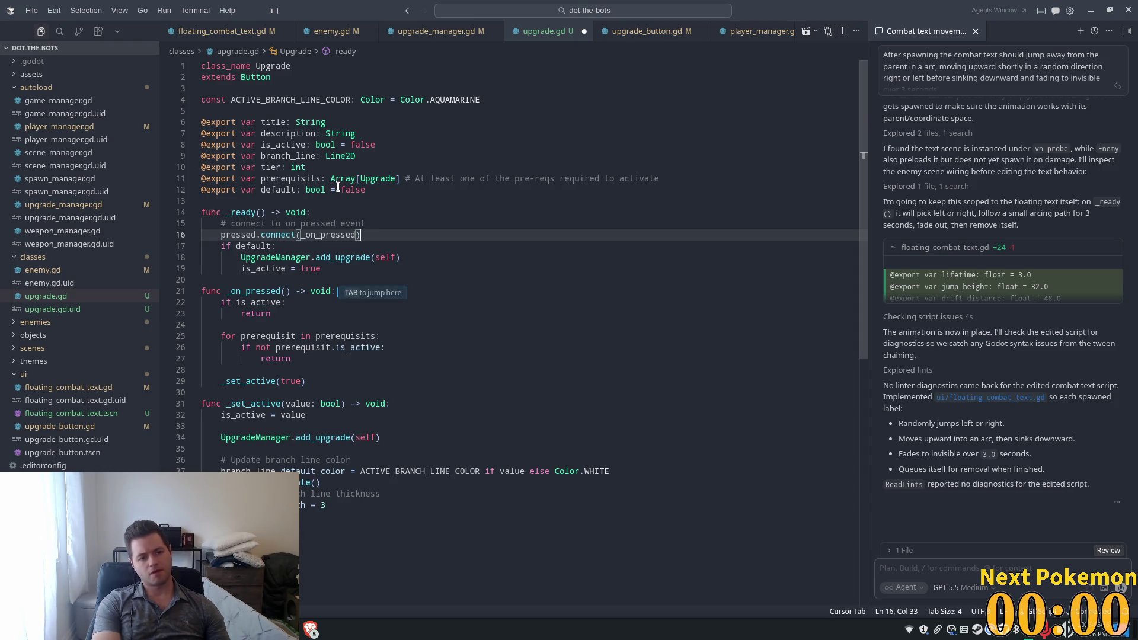
{"action": "key", "text": "Tab"}
{"action": "key", "text": "Tab"}
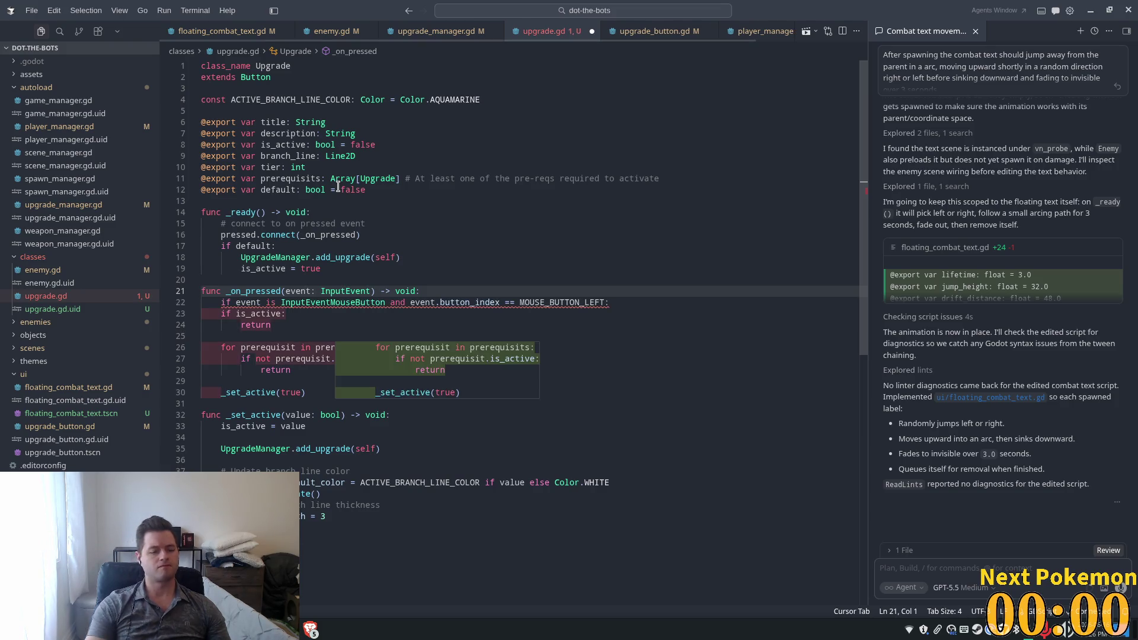
{"action": "key", "text": "Tab"}
{"action": "key", "text": "ctrl+s"}
{"action": "left_click", "coordinate": [504, 359]}
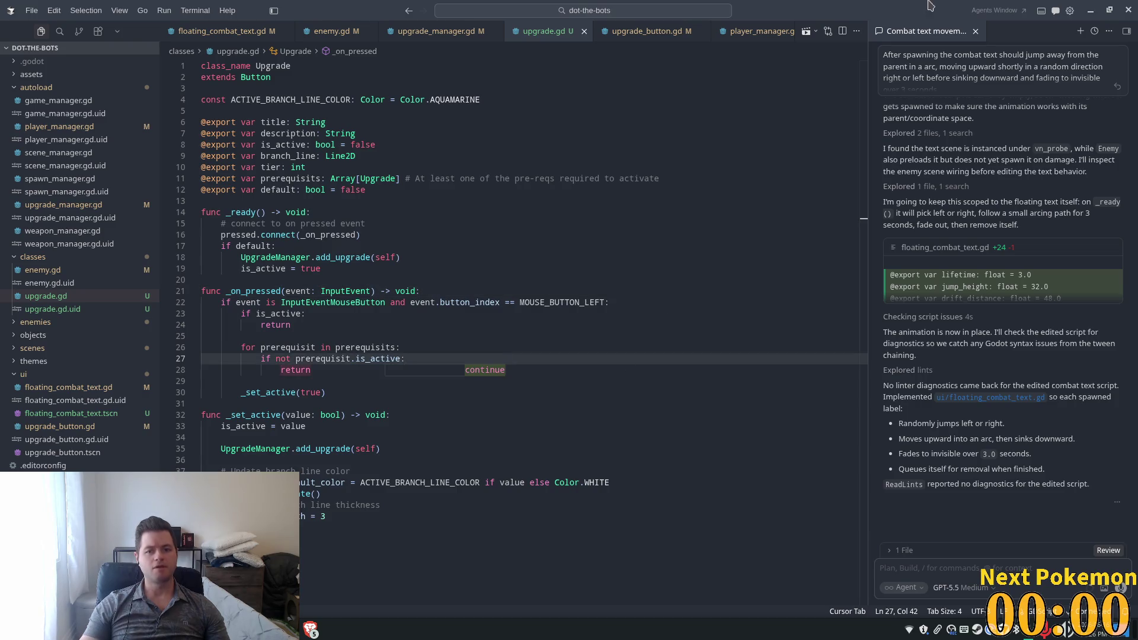
{"action": "key", "text": "alt+Tab"}
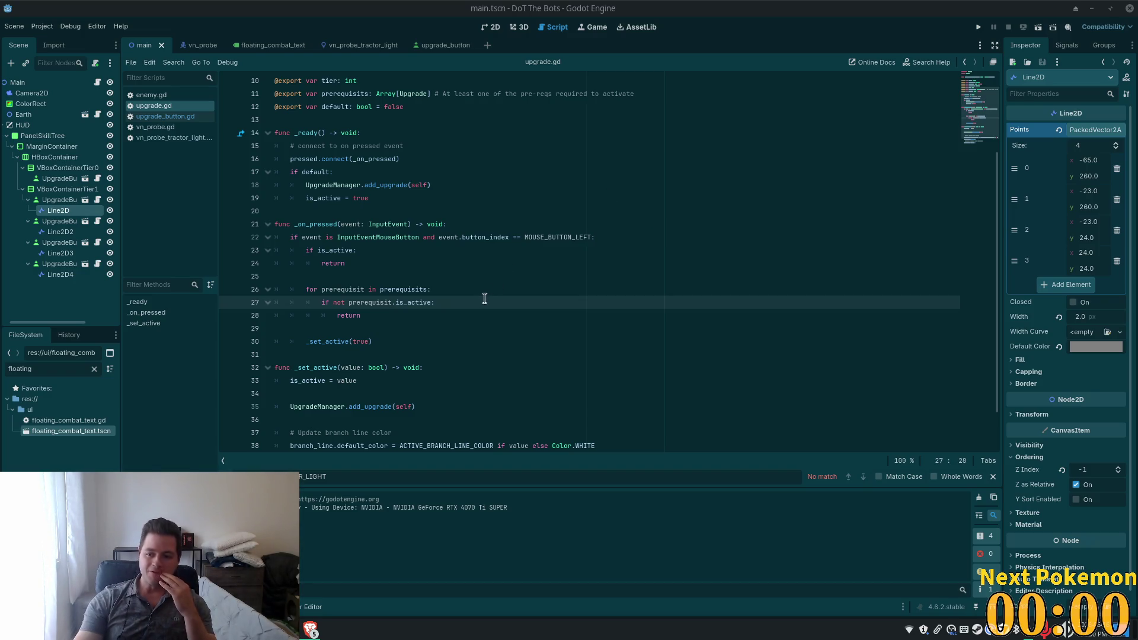
Step: Scroll down upgrade.gd, put the caret on line 27, then switch to the browser
{"action": "scroll", "coordinate": [634, 335], "scroll_direction": "down", "scroll_amount": 1}
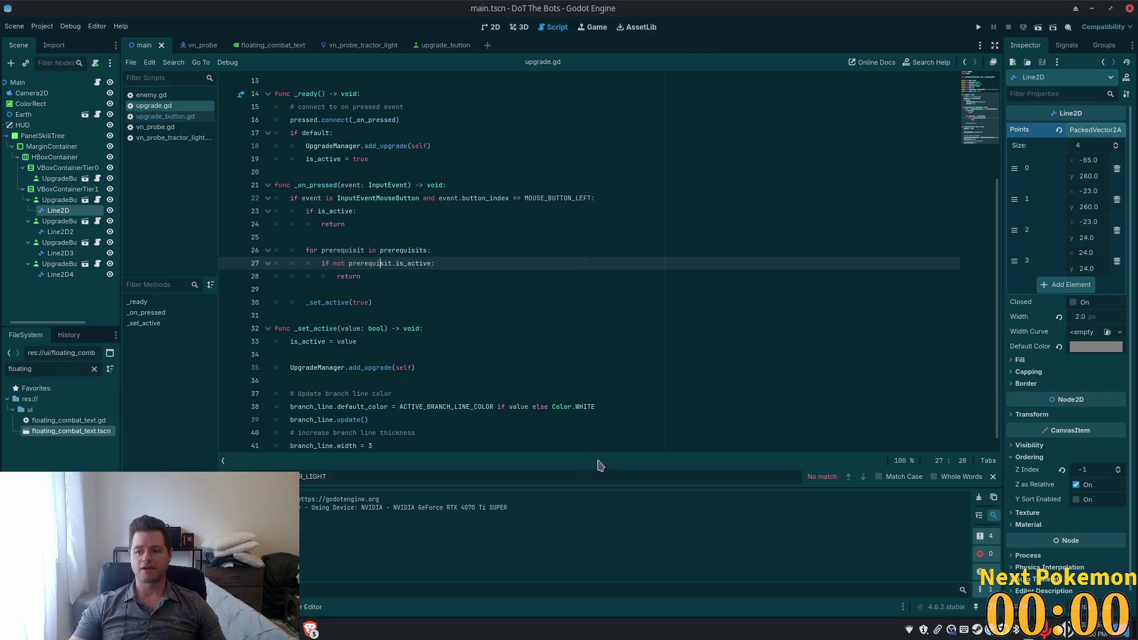
{"action": "left_click", "coordinate": [311, 266]}
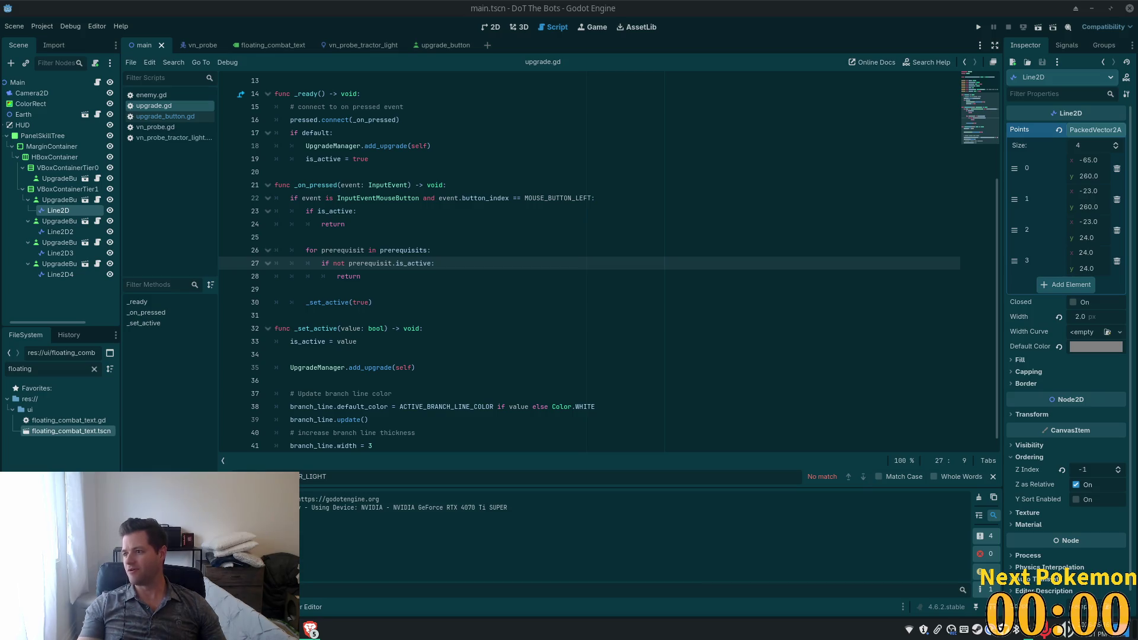
{"action": "key", "text": "alt+Tab"}
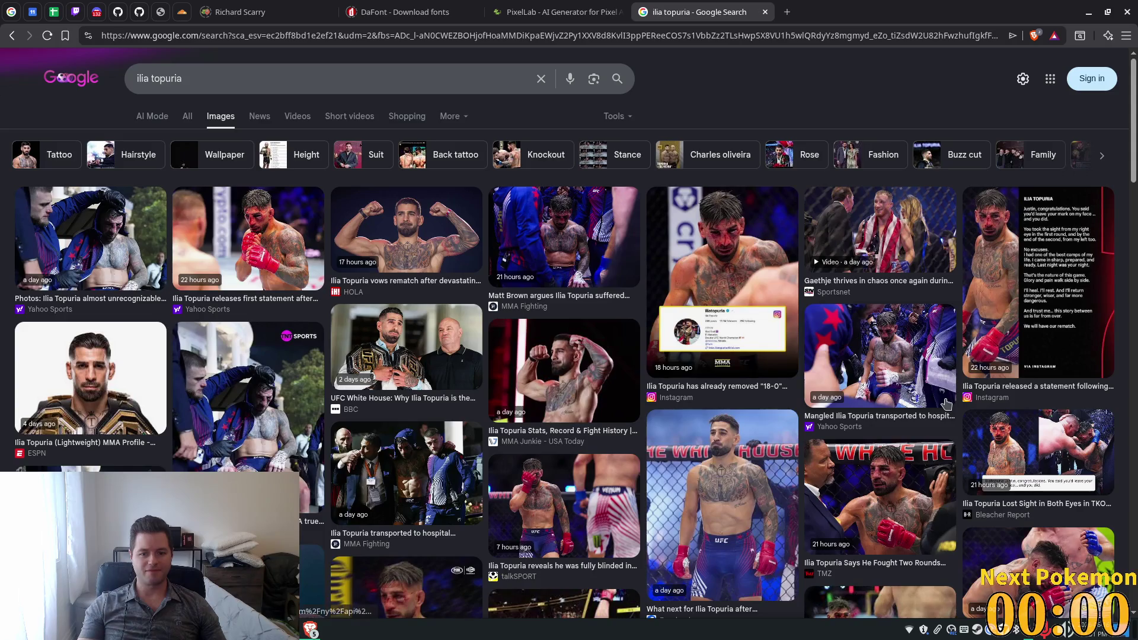
Step: Preview the UFC White House belt, MMA Fighting and two Instagram image results
{"action": "left_click", "coordinate": [738, 446]}
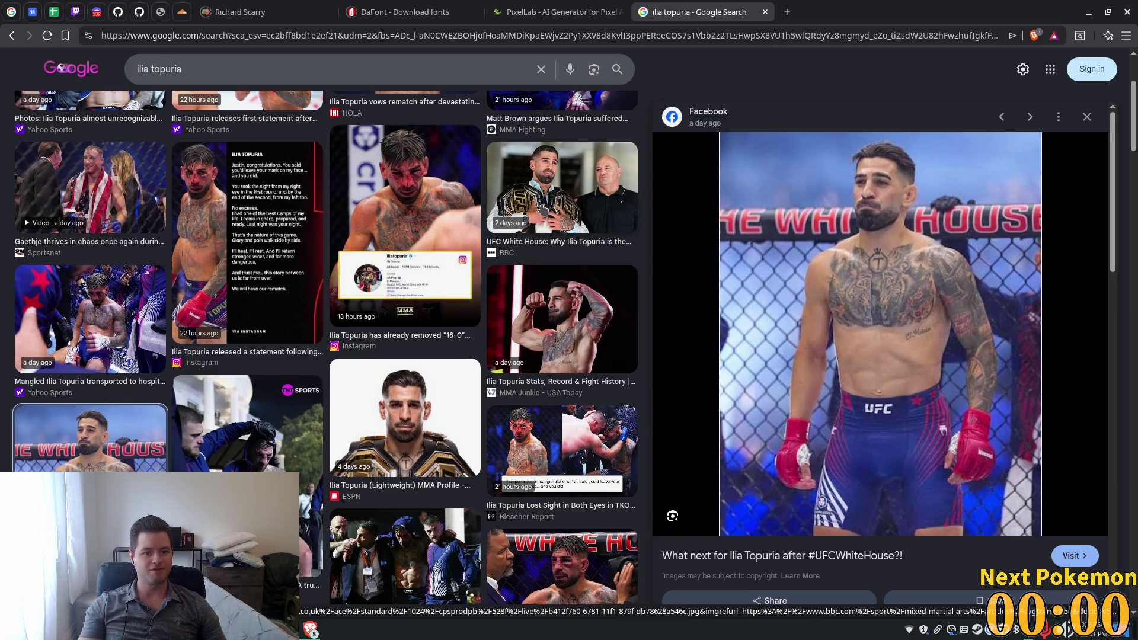
{"action": "left_click", "coordinate": [543, 209]}
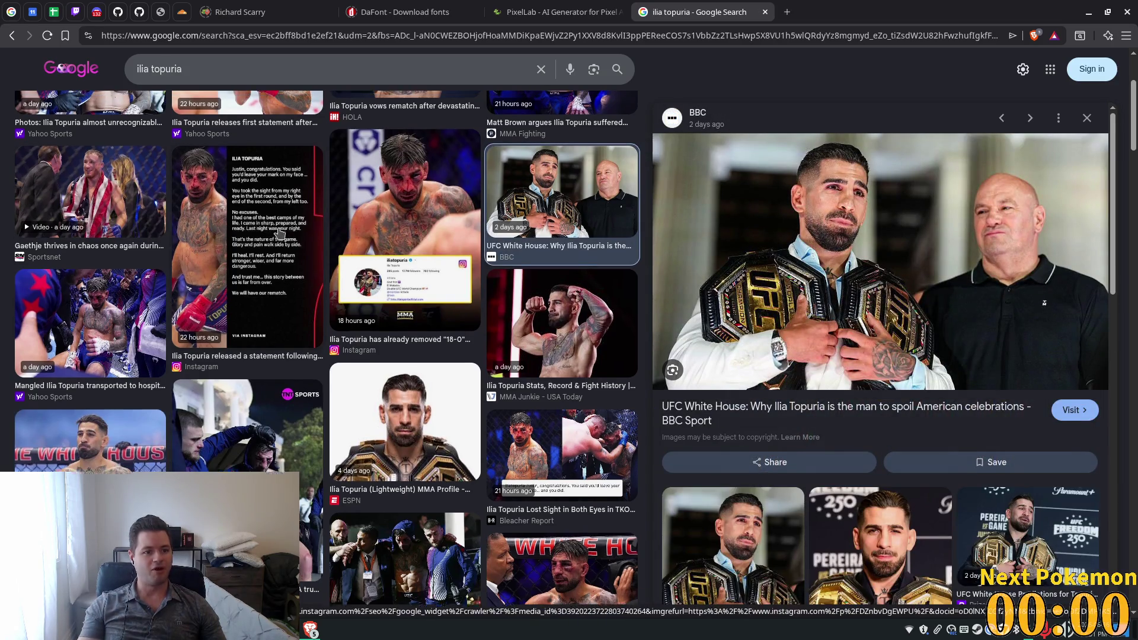
{"action": "scroll", "coordinate": [279, 234], "scroll_direction": "up", "scroll_amount": 3}
{"action": "left_click", "coordinate": [574, 235]}
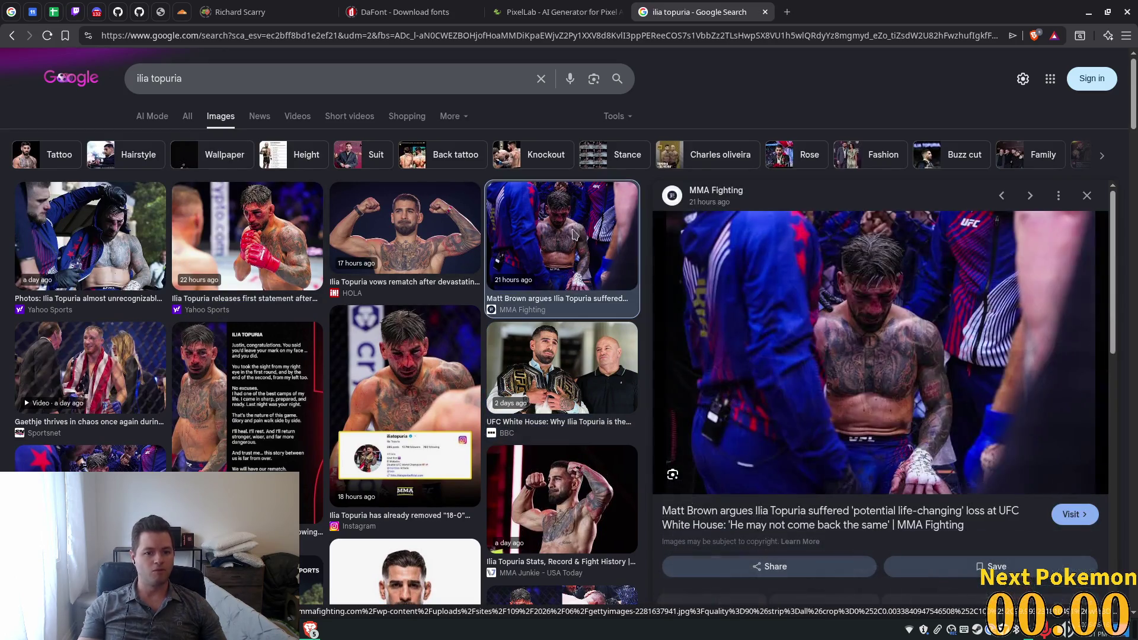
{"action": "left_click", "coordinate": [278, 368]}
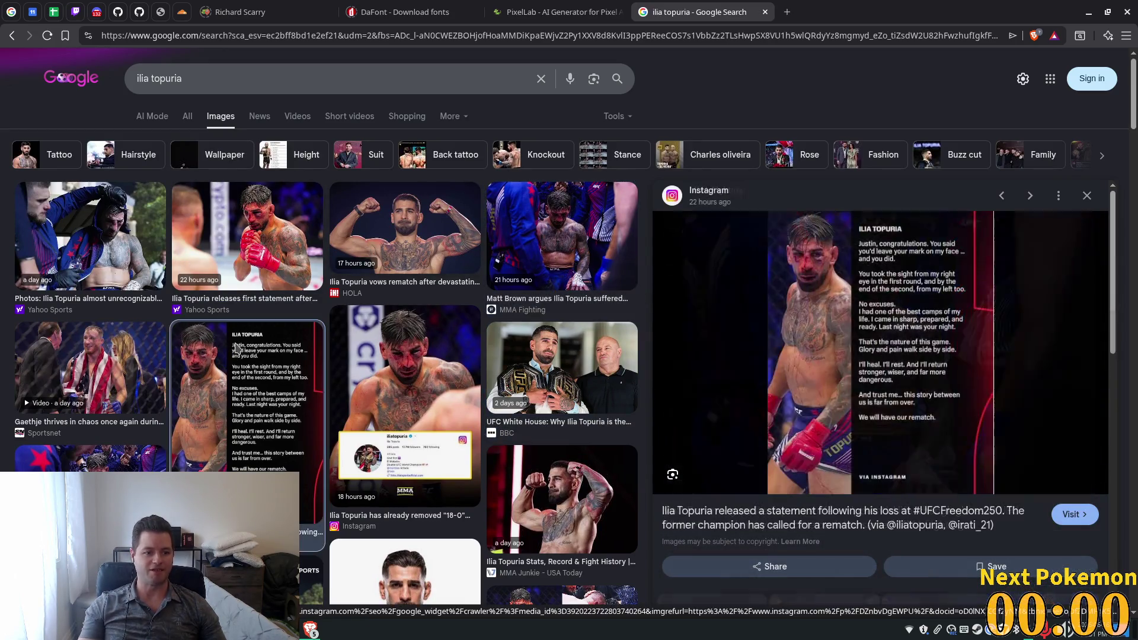
{"action": "left_click", "coordinate": [365, 362]}
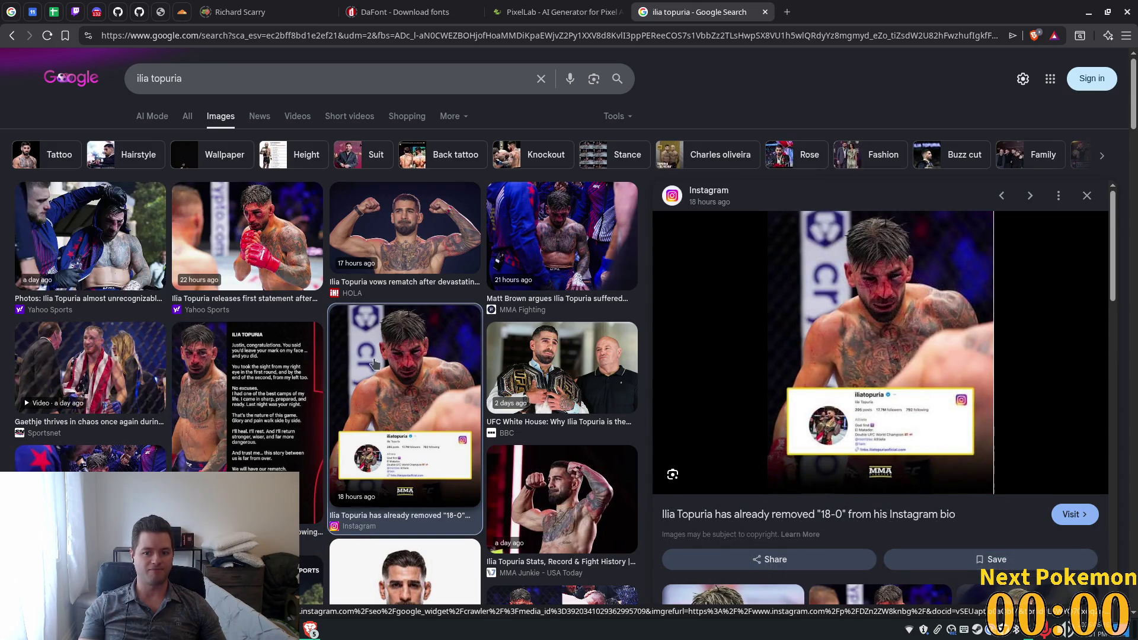
{"action": "scroll", "coordinate": [495, 374], "scroll_direction": "down", "scroll_amount": 3}
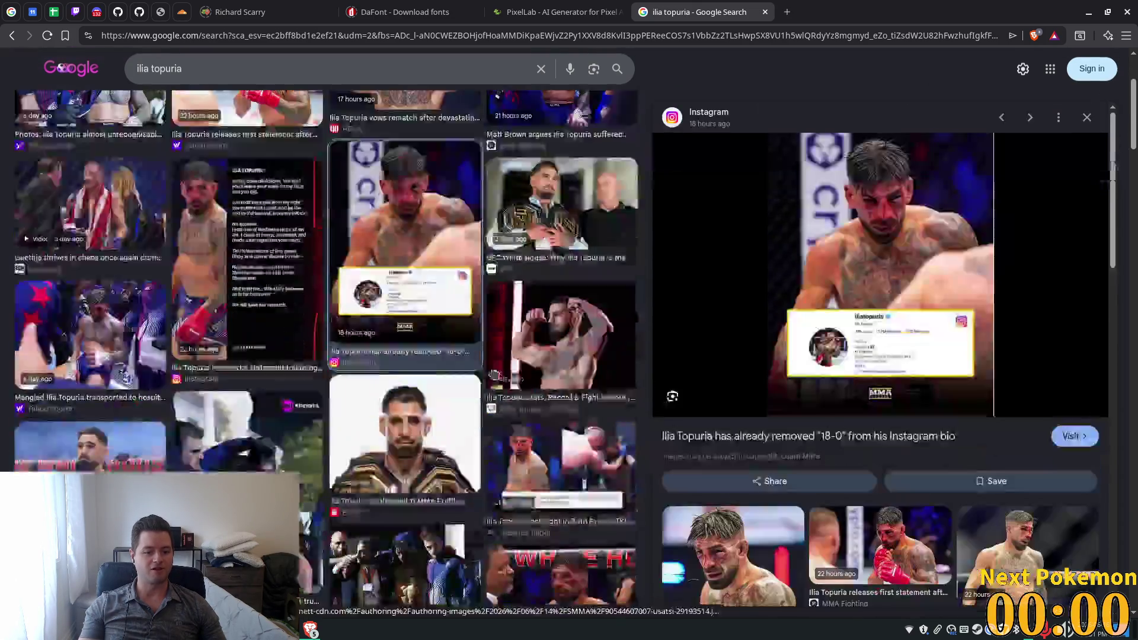
{"action": "scroll", "coordinate": [494, 372], "scroll_direction": "down", "scroll_amount": 5}
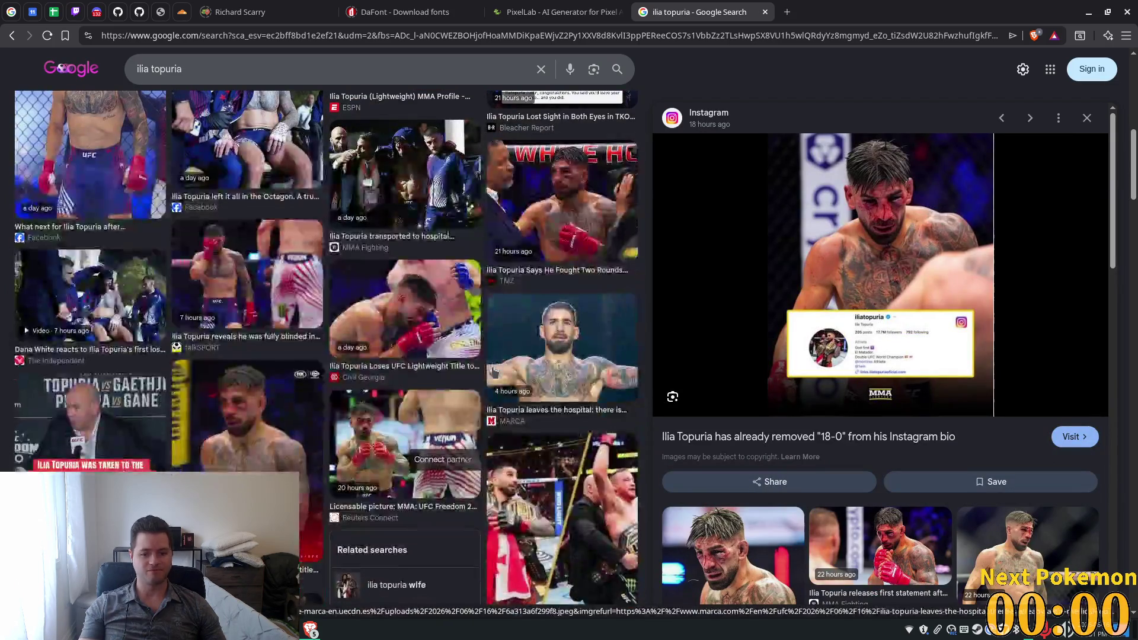
{"action": "scroll", "coordinate": [883, 217], "scroll_direction": "down", "scroll_amount": 7}
Step: Preview the French Facebook, Bloody Elbow, Sunday Guardian and VOCÊ DESISTIU images, then close the tab
{"action": "left_click", "coordinate": [883, 217]}
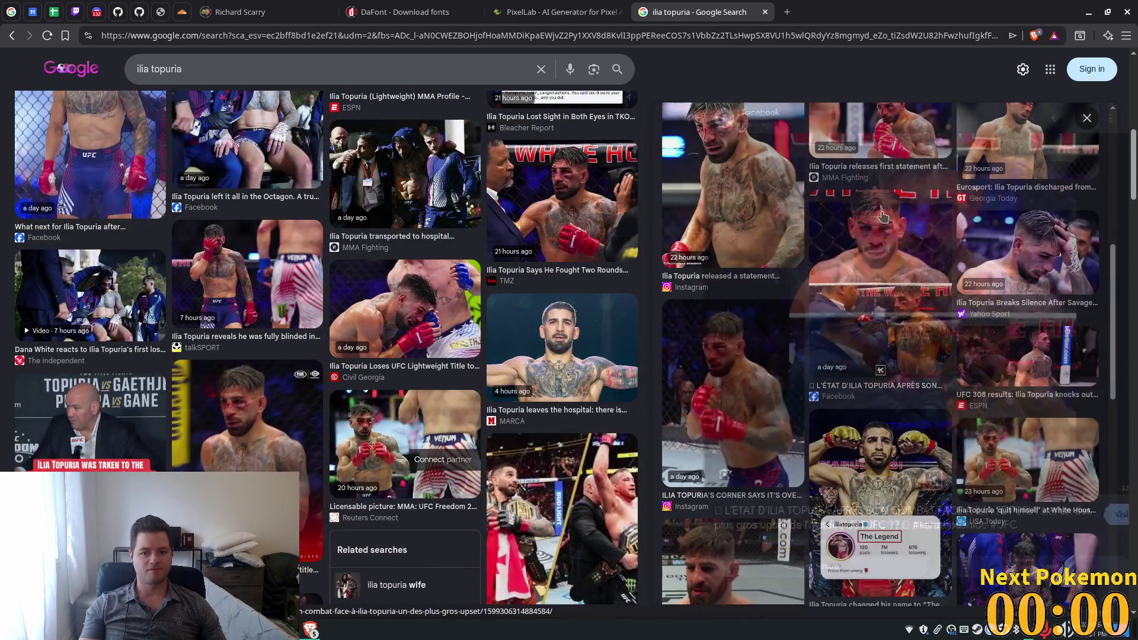
{"action": "scroll", "coordinate": [255, 390], "scroll_direction": "down", "scroll_amount": 1}
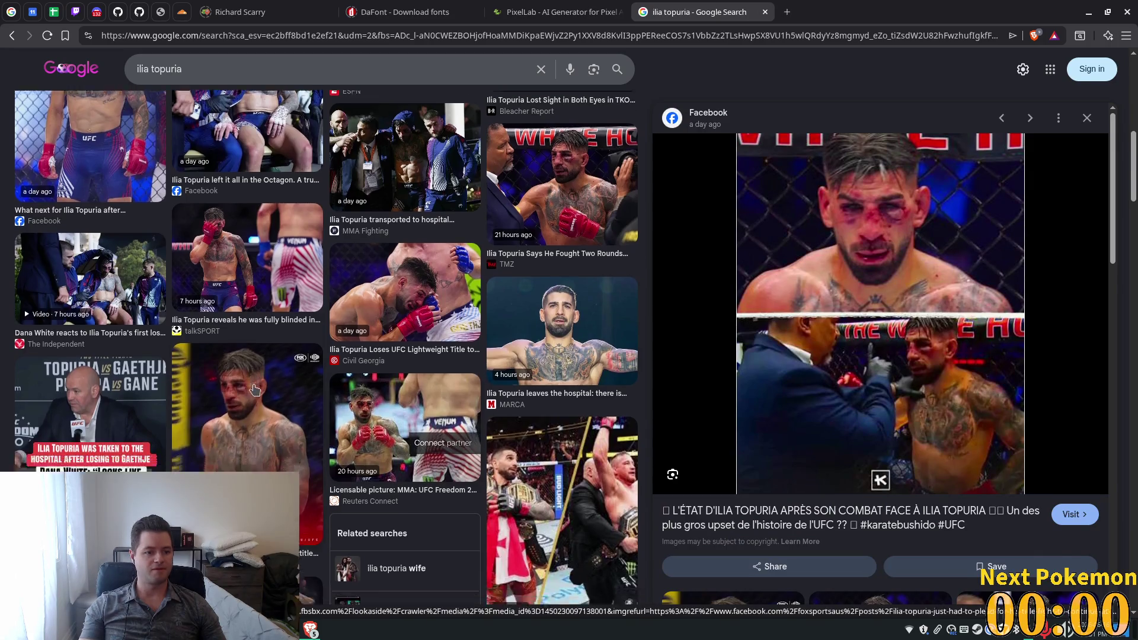
{"action": "scroll", "coordinate": [255, 389], "scroll_direction": "down", "scroll_amount": 5}
{"action": "left_click", "coordinate": [58, 434]}
{"action": "scroll", "coordinate": [57, 435], "scroll_direction": "down", "scroll_amount": 2}
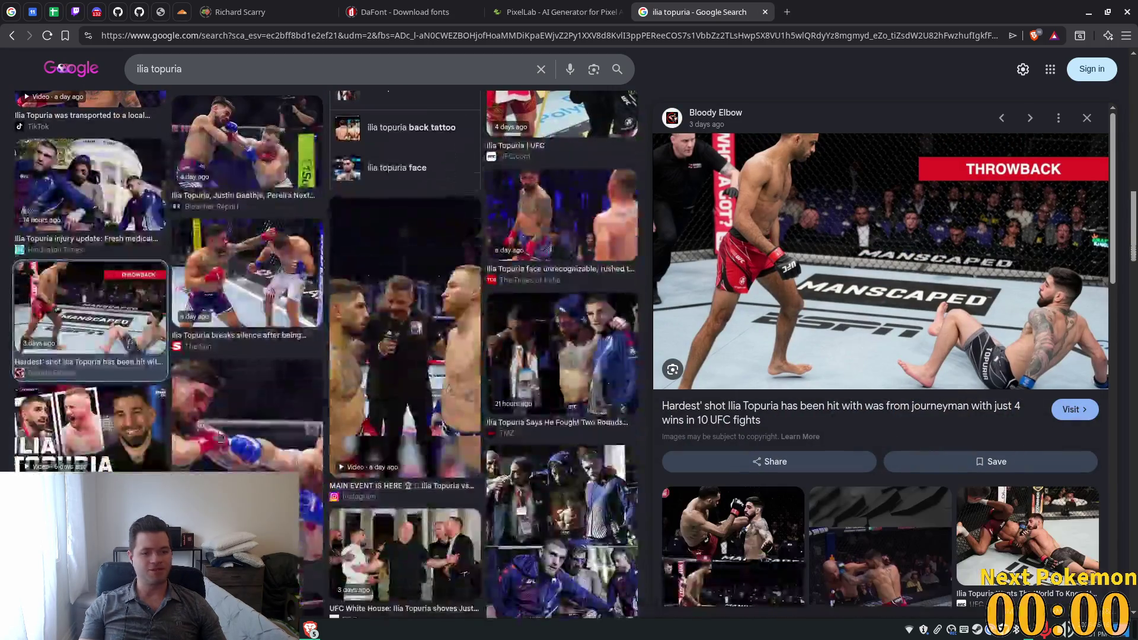
{"action": "scroll", "coordinate": [67, 394], "scroll_direction": "down", "scroll_amount": 3}
{"action": "left_click", "coordinate": [67, 394]}
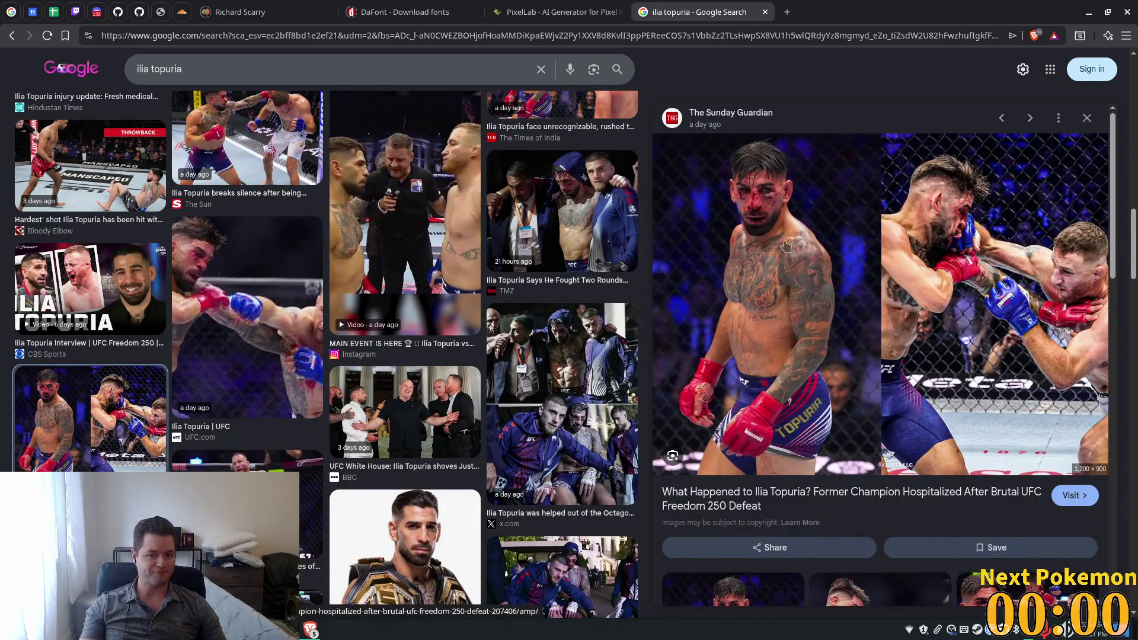
{"action": "scroll", "coordinate": [346, 374], "scroll_direction": "down", "scroll_amount": 3}
{"action": "scroll", "coordinate": [346, 374], "scroll_direction": "down", "scroll_amount": 5}
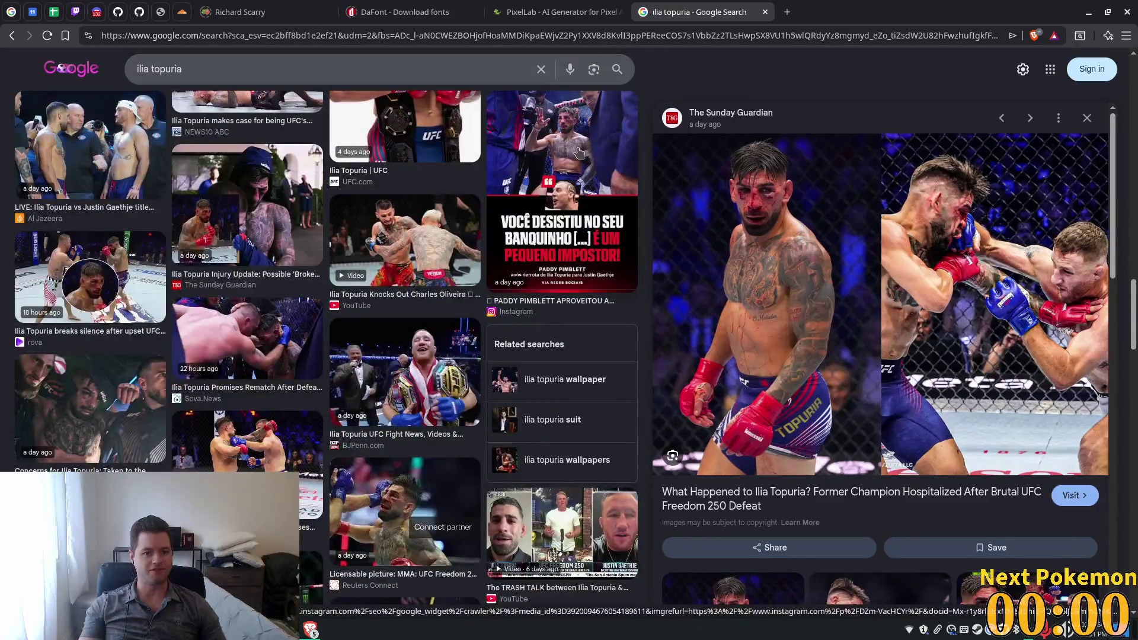
{"action": "left_click", "coordinate": [599, 255]}
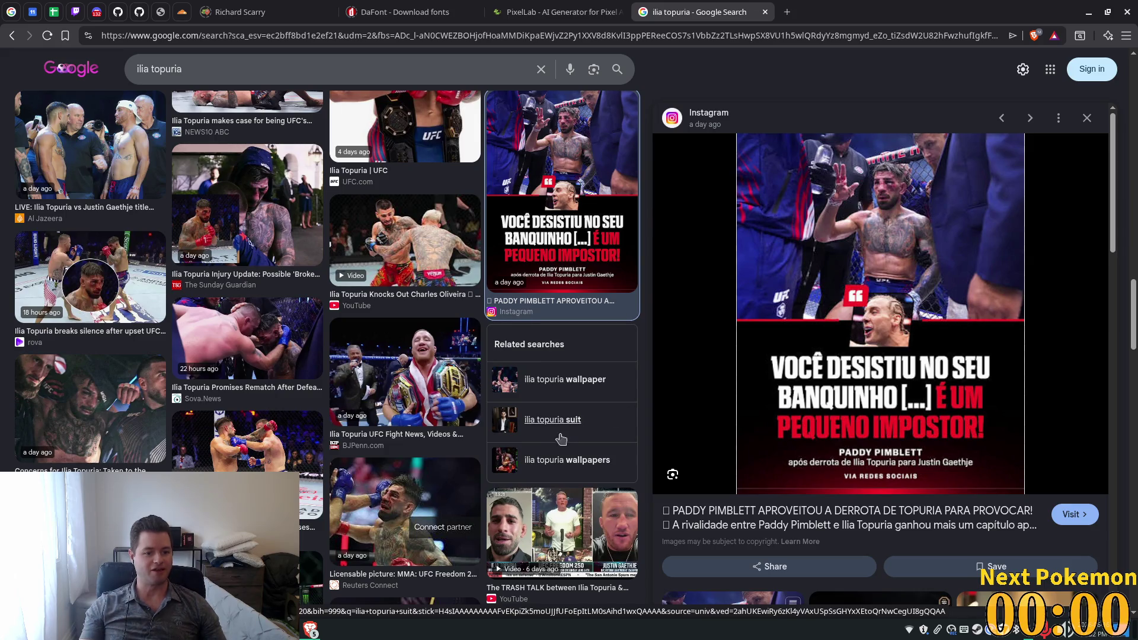
{"action": "scroll", "coordinate": [534, 450], "scroll_direction": "down", "scroll_amount": 5}
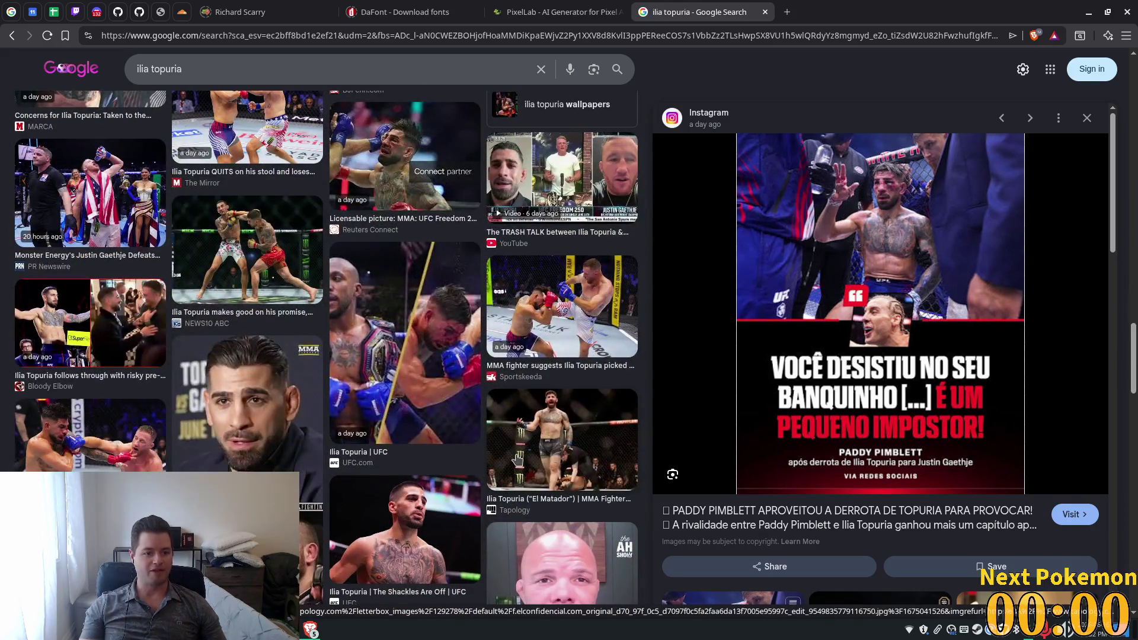
{"action": "scroll", "coordinate": [518, 460], "scroll_direction": "down", "scroll_amount": 5}
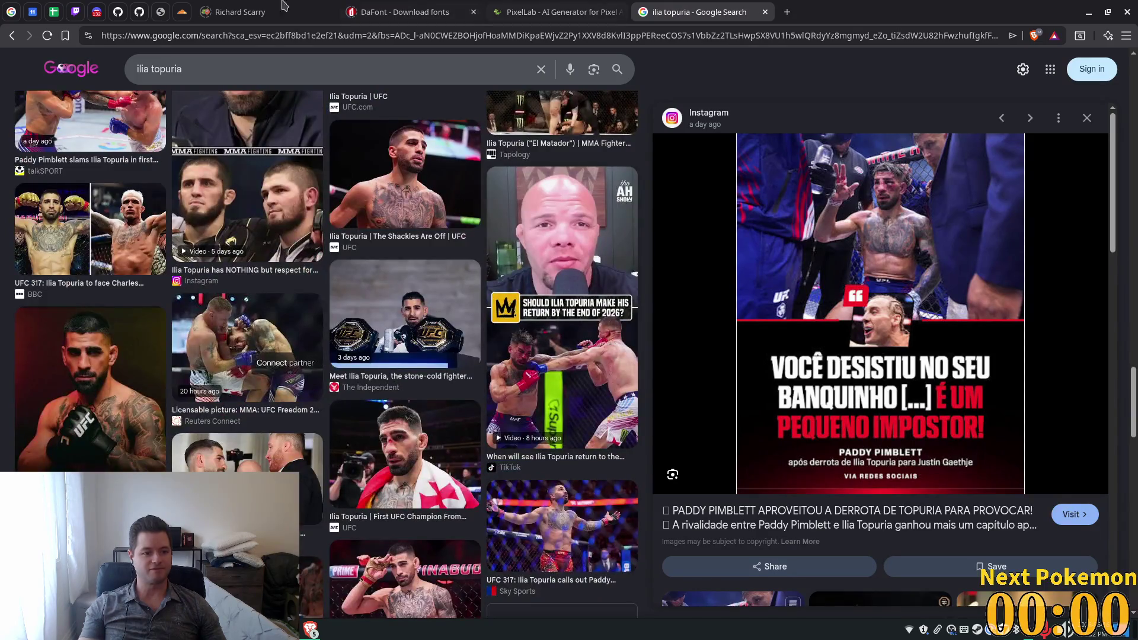
{"action": "scroll", "coordinate": [518, 233], "scroll_direction": "down", "scroll_amount": 2}
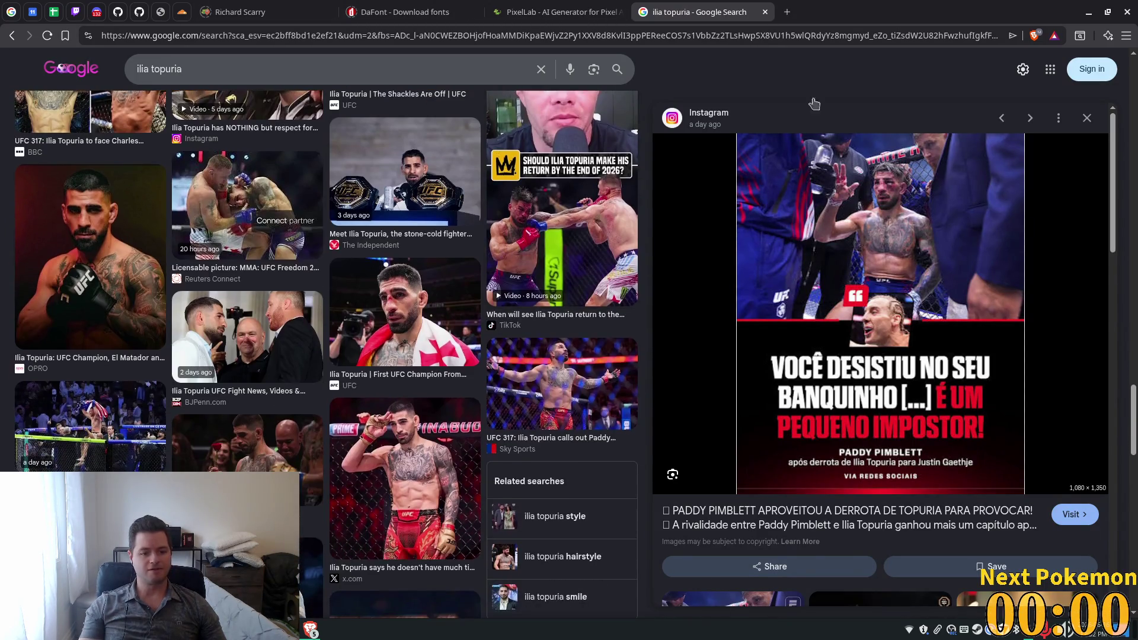
{"action": "left_click", "coordinate": [765, 11]}
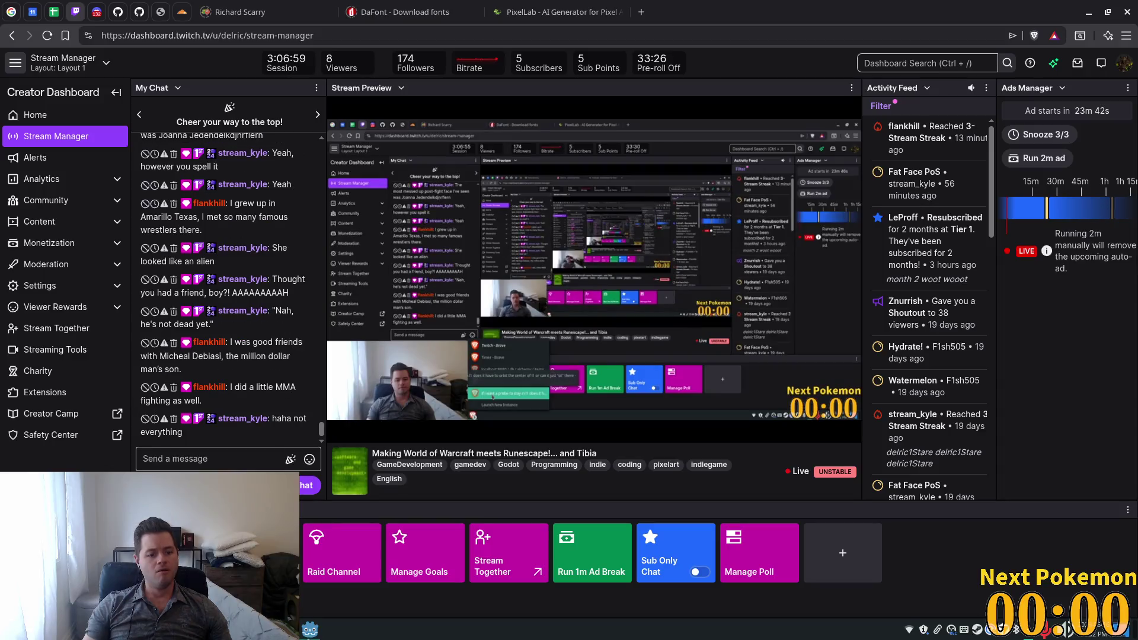
Step: Briefly view the Twitch Stream Manager via the taskbar, then return to Godot's script editor
{"action": "key", "text": "alt+Tab"}
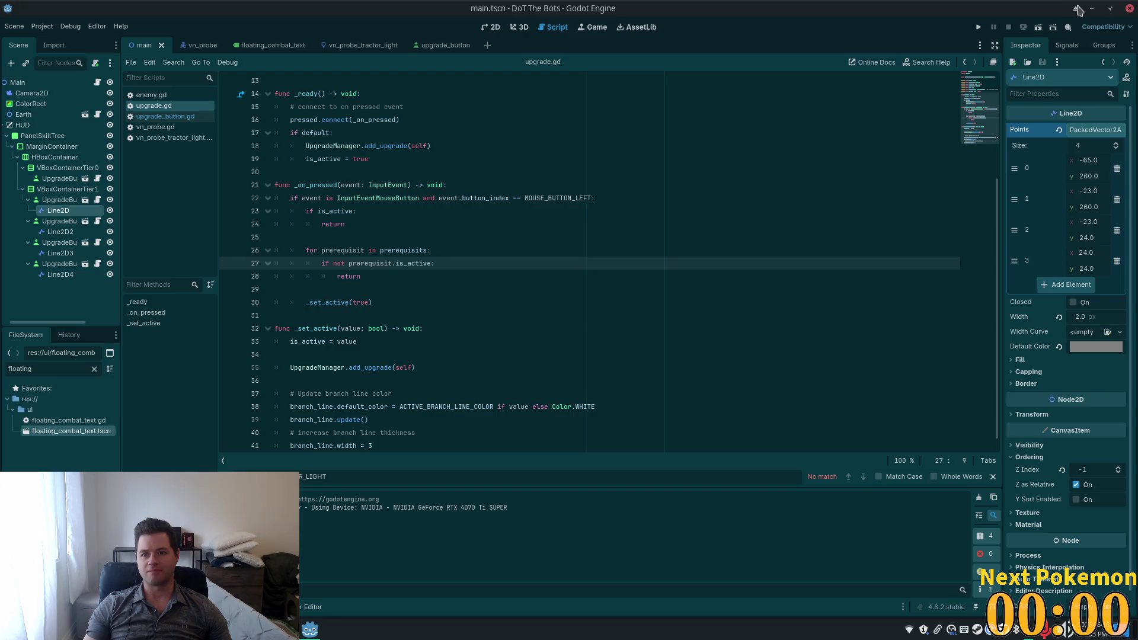
{"action": "right_click", "coordinate": [290, 630]}
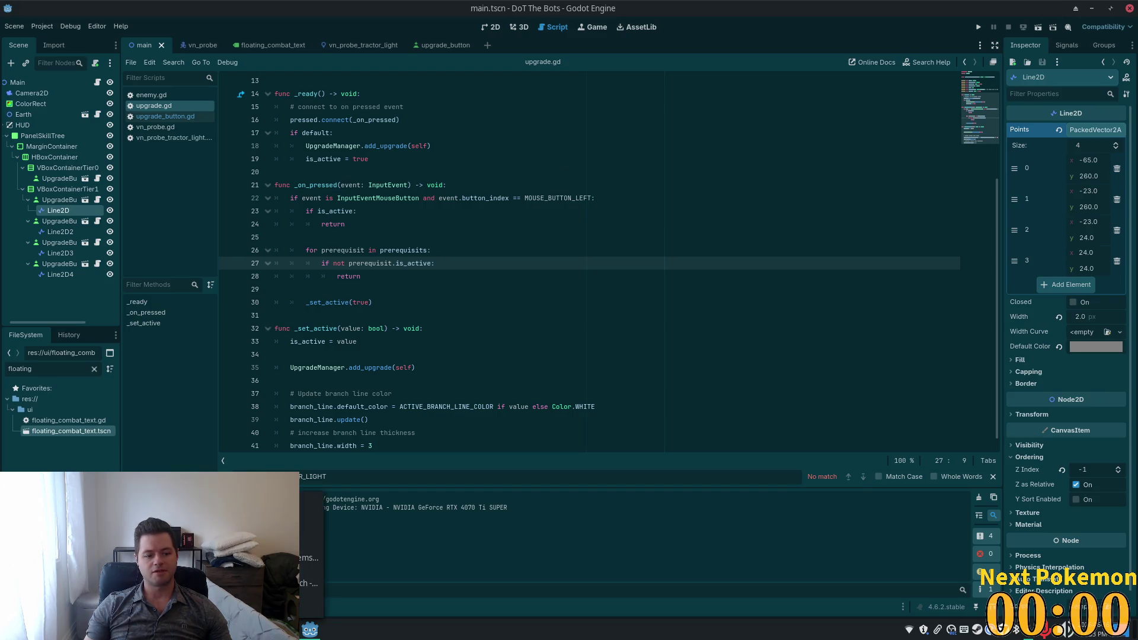
{"action": "left_click", "coordinate": [308, 532]}
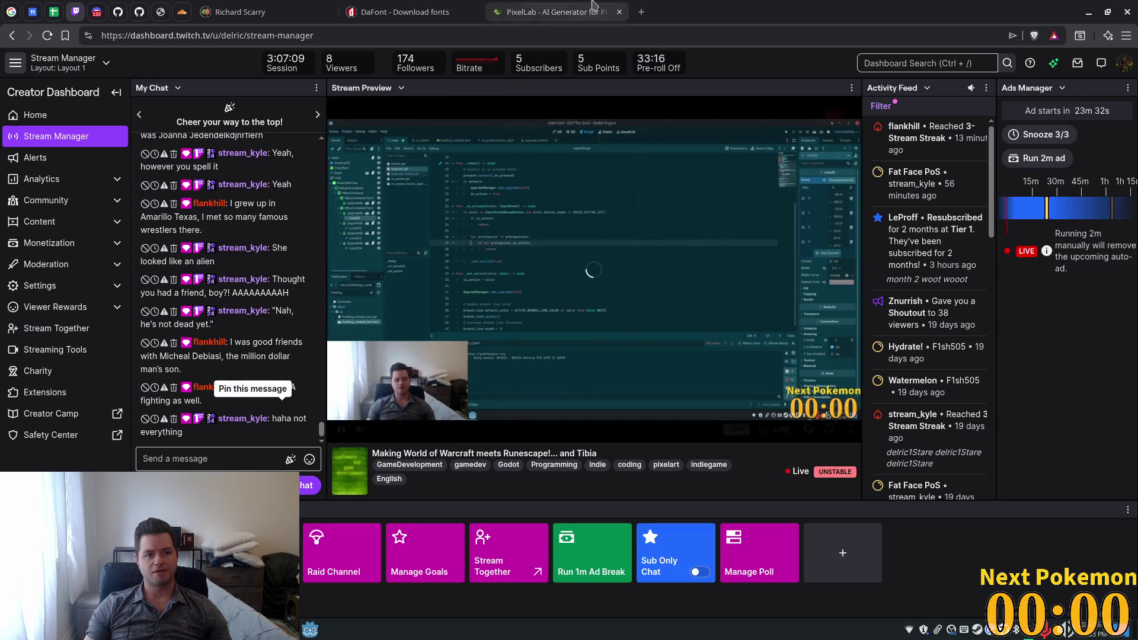
{"action": "key", "text": "alt+Tab"}
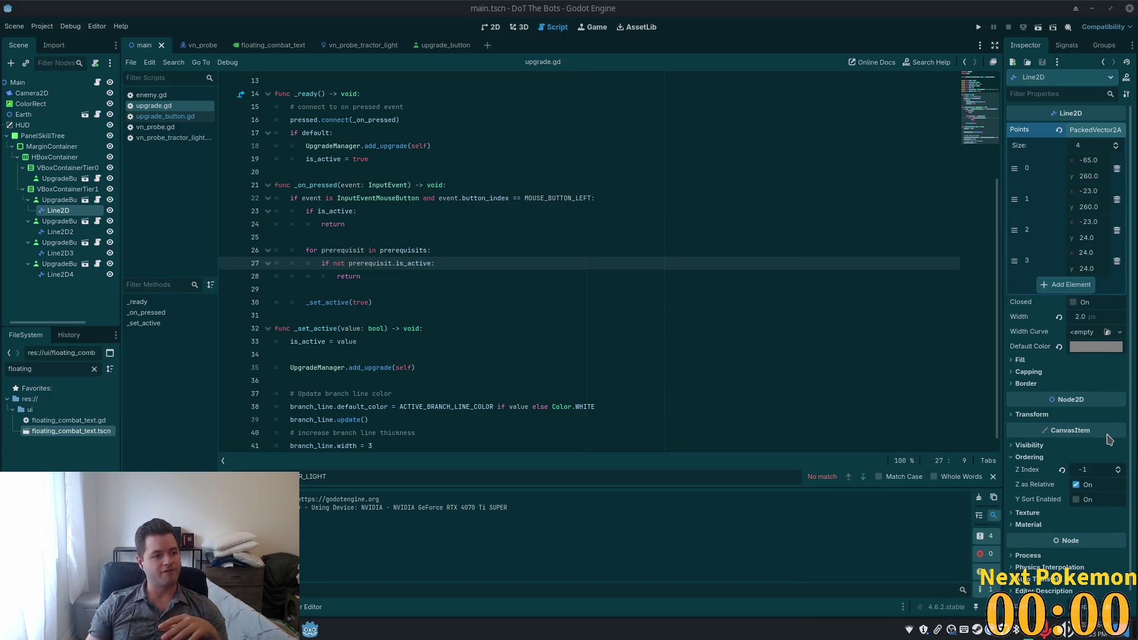
{"action": "mouse_move", "coordinate": [1119, 432]}
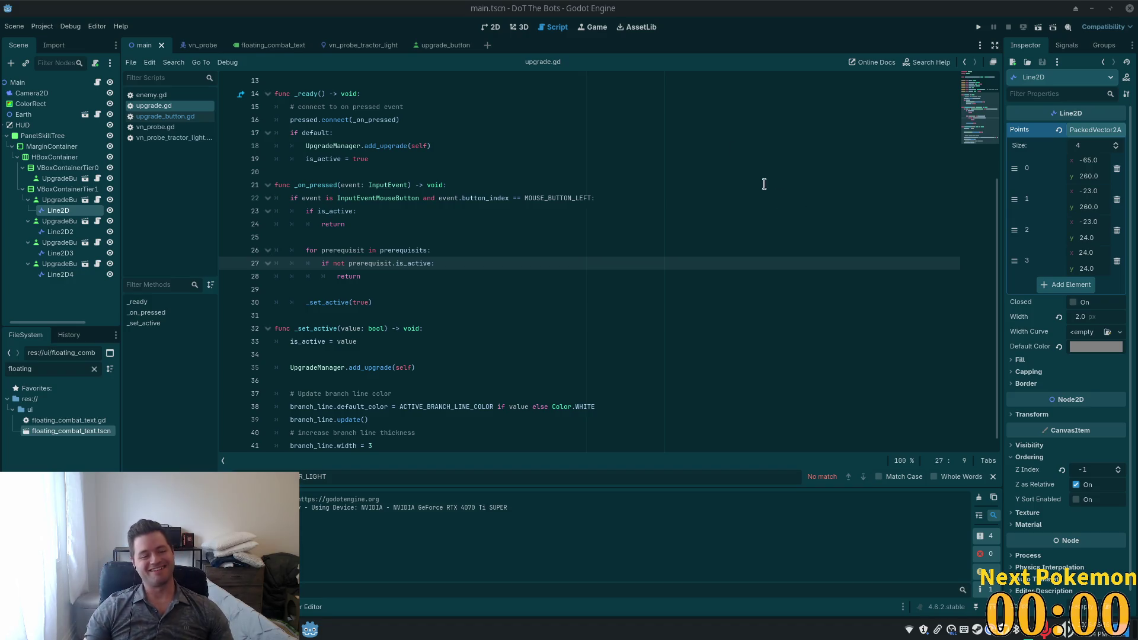
{"action": "left_click", "coordinate": [352, 325]}
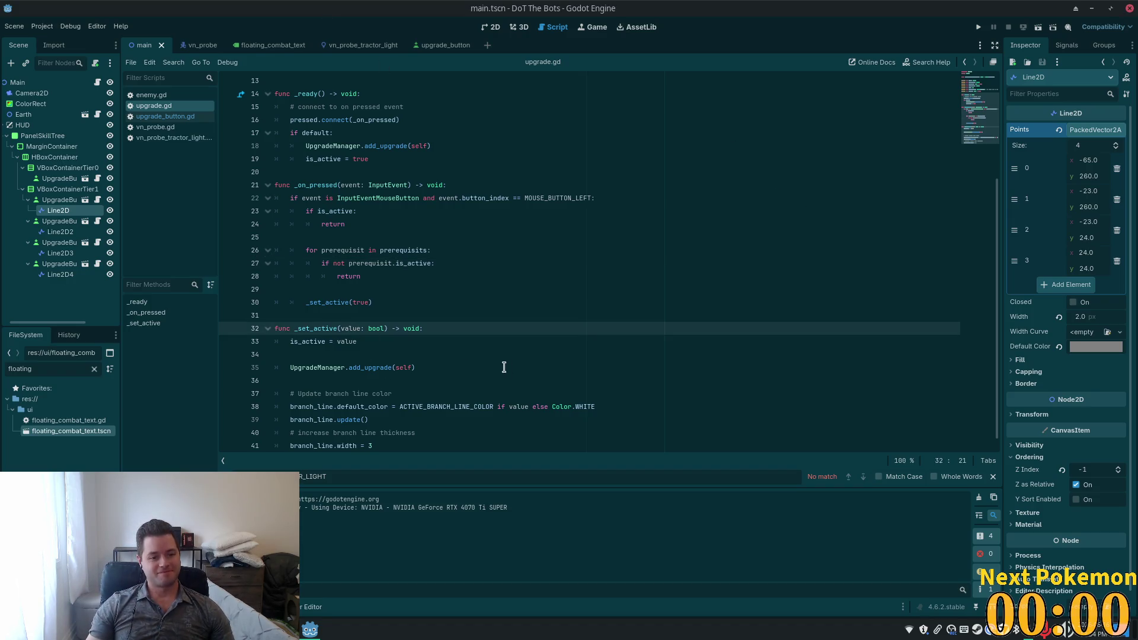
Step: Switch from Godot's upgrade.gd to the same script in Cursor and click into _on_pressed
{"action": "left_click", "coordinate": [343, 313]}
{"action": "key", "text": "alt+Tab"}
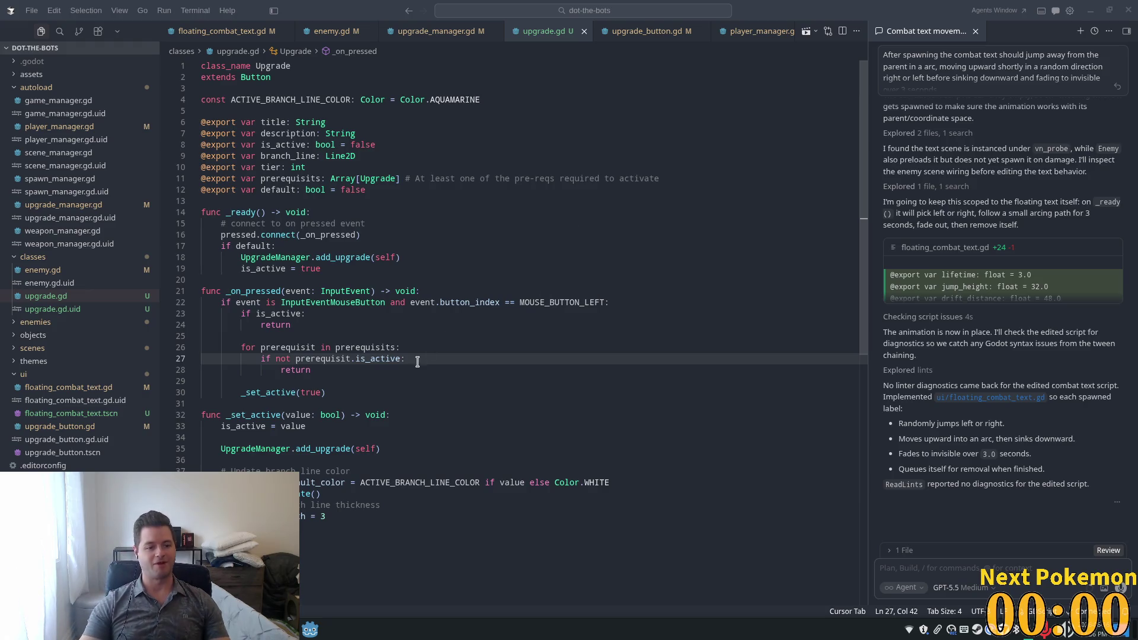
{"action": "left_click", "coordinate": [405, 380]}
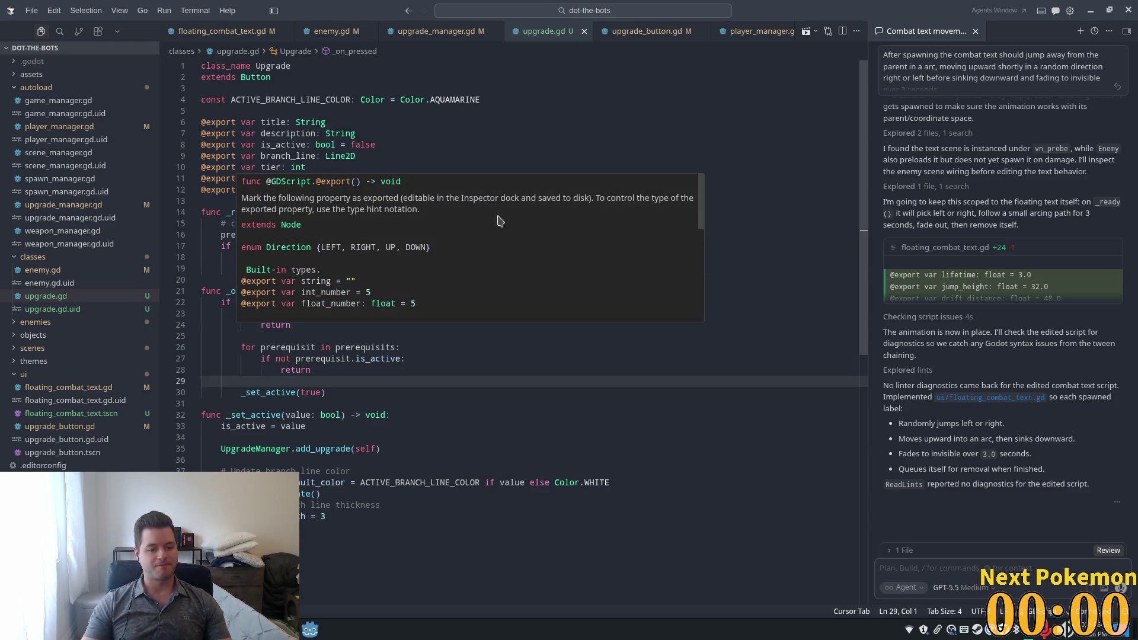
Step: Review the branch line colour and width code in _set_active, then run the project in Godot
{"action": "left_click", "coordinate": [415, 448]}
{"action": "scroll", "coordinate": [468, 413], "scroll_direction": "down", "scroll_amount": 2}
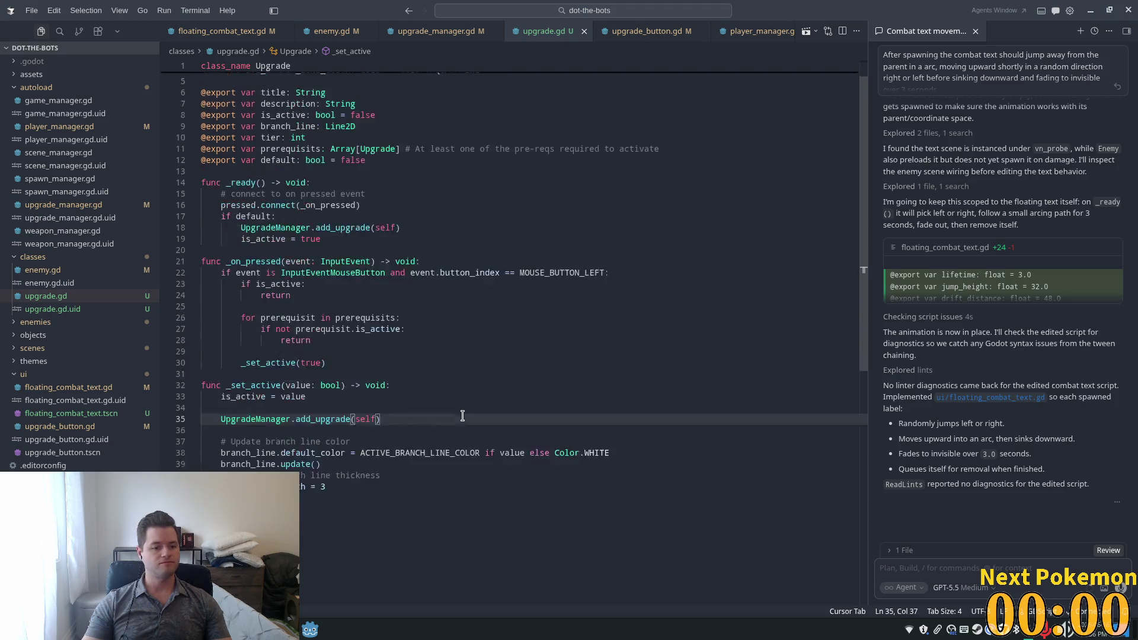
{"action": "left_click", "coordinate": [434, 424]}
{"action": "left_click", "coordinate": [394, 454]}
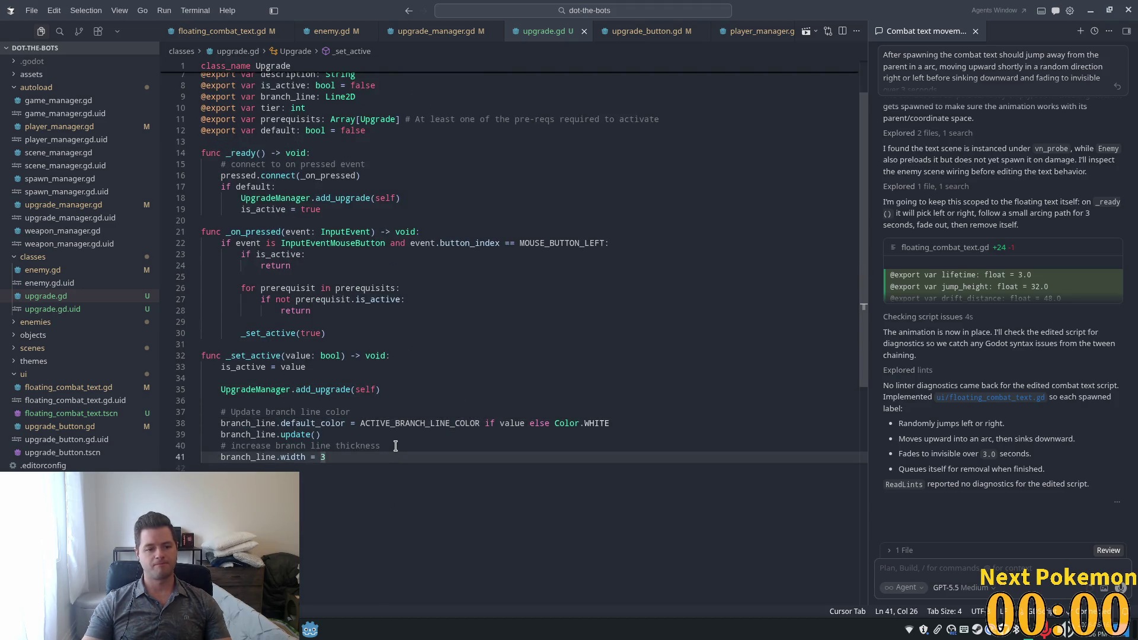
{"action": "left_click", "coordinate": [317, 322]}
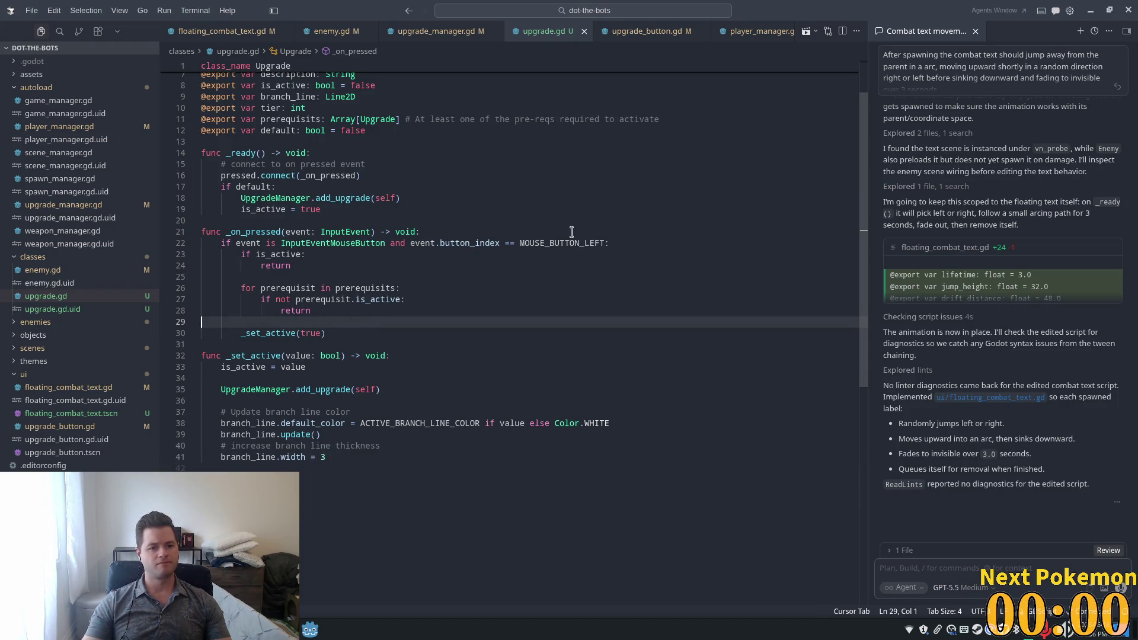
{"action": "key", "text": "alt+Tab"}
{"action": "left_click", "coordinate": [979, 27]}
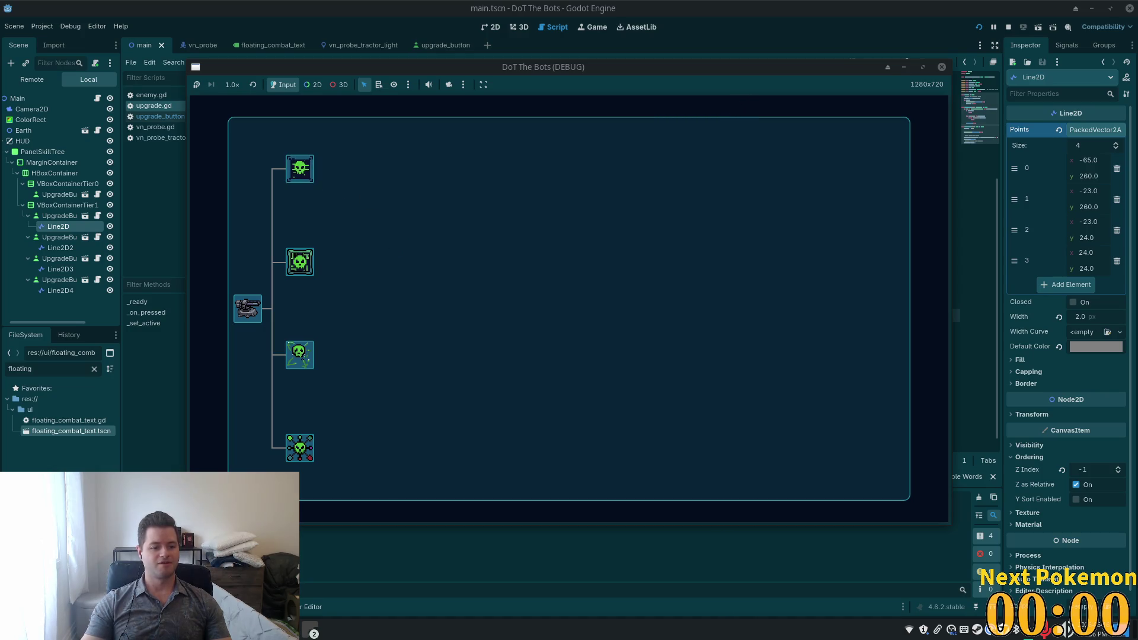
Step: Click an upgrade in the game, read the _on_pressed argument-count error, then return to Cursor
{"action": "left_click", "coordinate": [248, 311]}
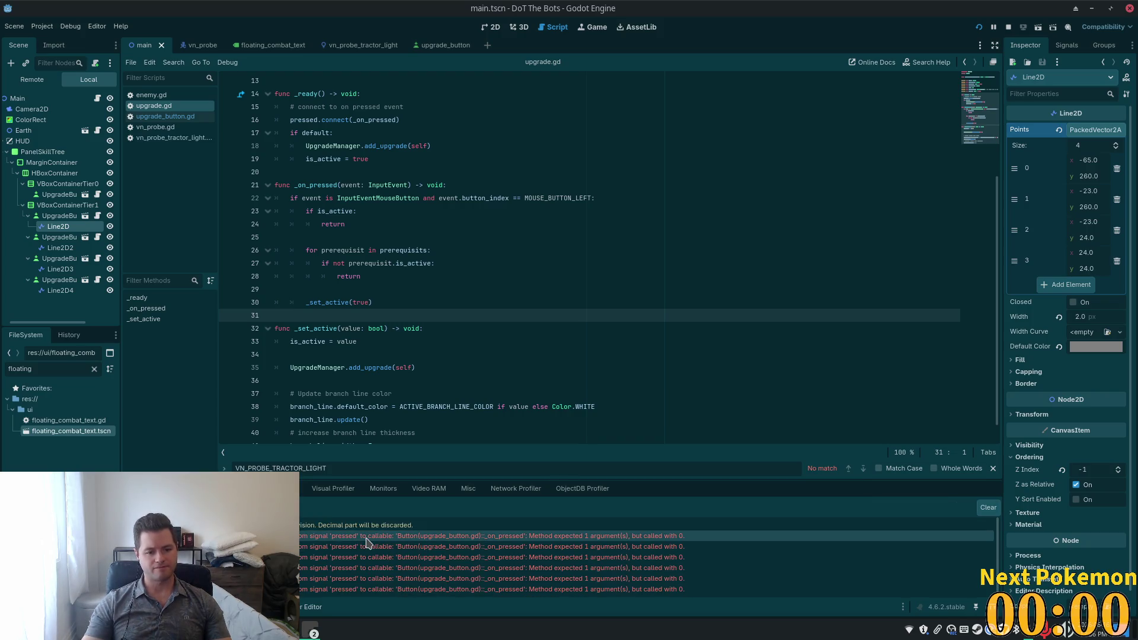
{"action": "mouse_move", "coordinate": [406, 545]}
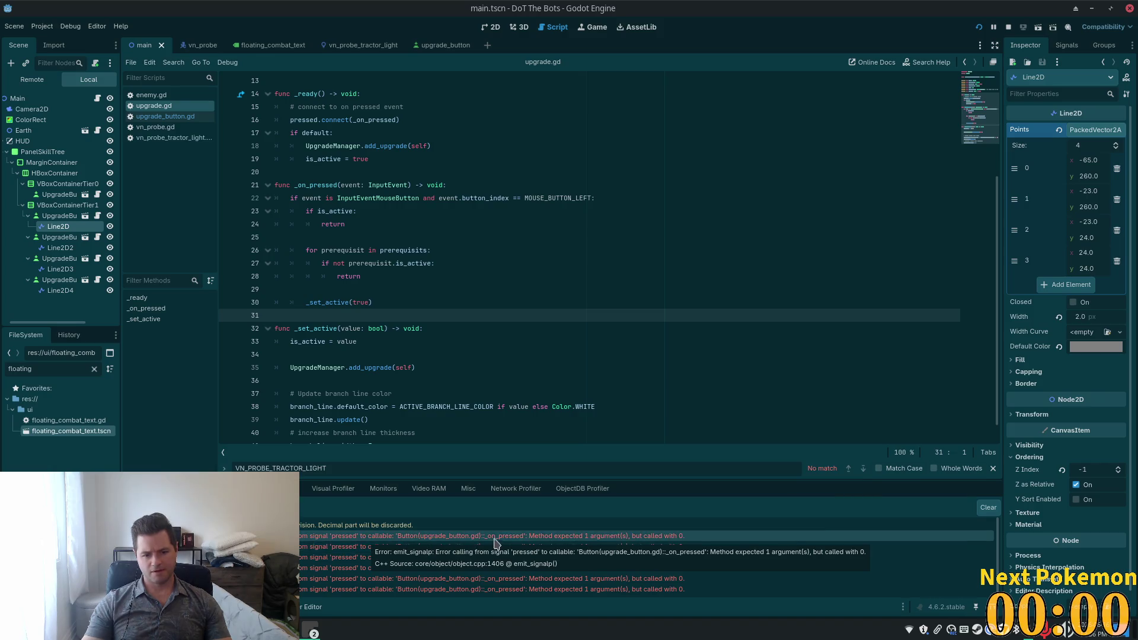
{"action": "left_click", "coordinate": [614, 536]}
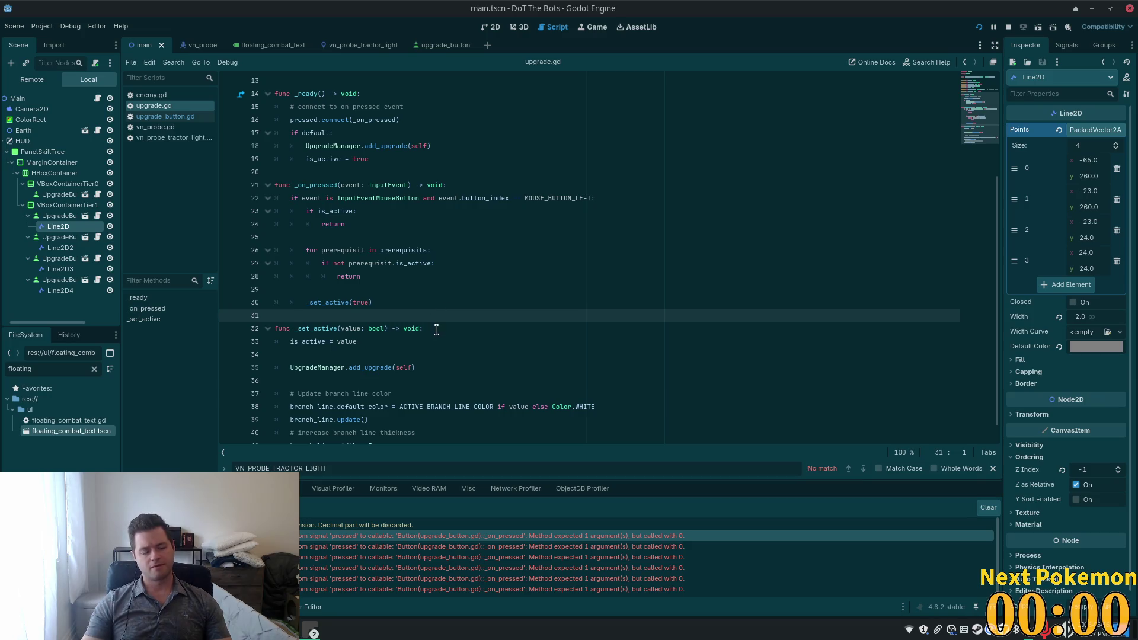
{"action": "key", "text": "alt+Tab"}
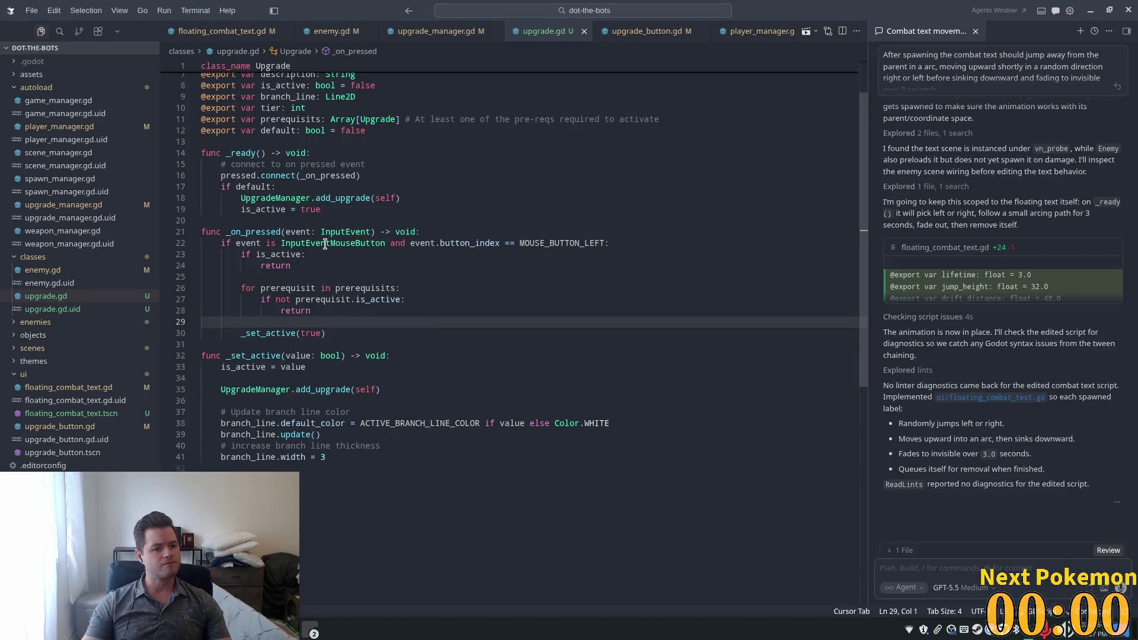
Step: Remove the 'event: InputEvent' parameter and the mouse-button check line from _on_pressed
{"action": "left_click", "coordinate": [306, 231]}
{"action": "left_click_drag", "start_coordinate": [372, 232], "coordinate": [286, 232]}
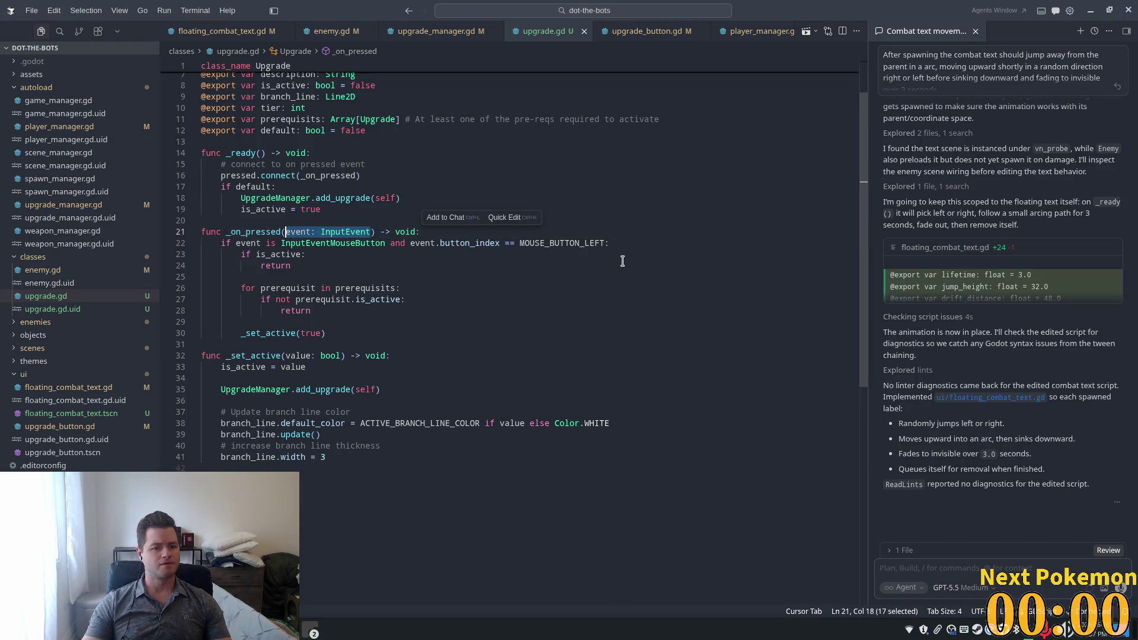
{"action": "key", "text": "BackSpace"}
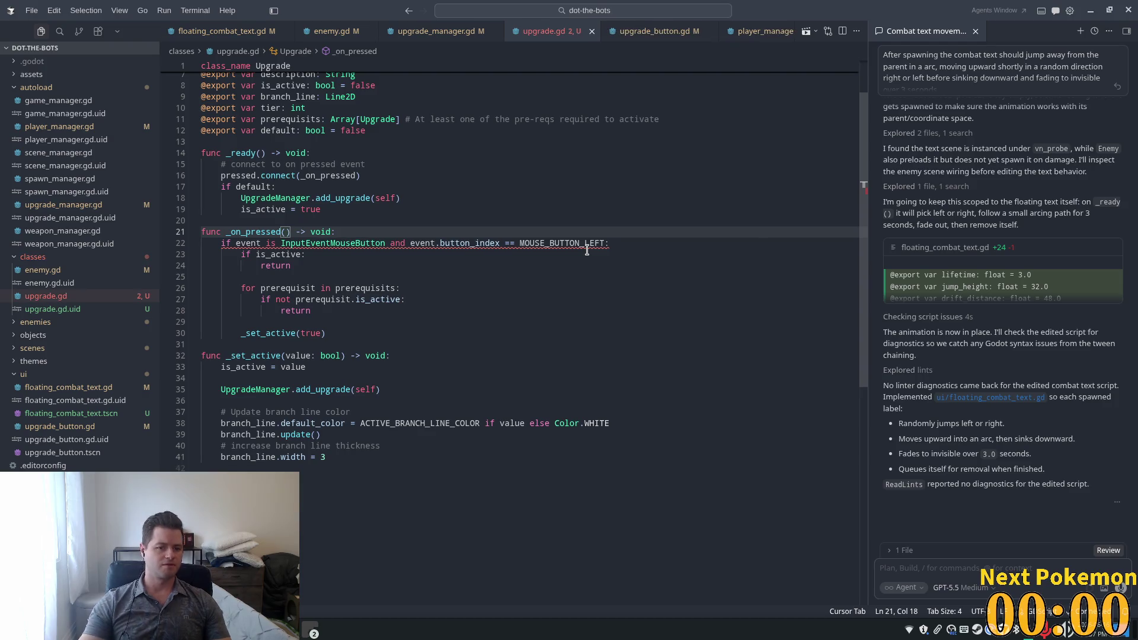
{"action": "left_click_drag", "start_coordinate": [610, 243], "coordinate": [175, 240]}
{"action": "key", "text": "BackSpace"}
{"action": "key", "text": "BackSpace"}
Step: De-indent the remaining _on_pressed body one level, save upgrade.gd, and return to Godot
{"action": "mouse_move", "coordinate": [330, 322]}
{"action": "left_mouse_down"}
{"action": "mouse_move", "coordinate": [308, 322]}
{"action": "mouse_move", "coordinate": [238, 236]}
{"action": "left_mouse_up"}
{"action": "key", "text": "shift+Tab"}
{"action": "key", "text": "ctrl+s"}
{"action": "key", "text": "alt+Tab"}
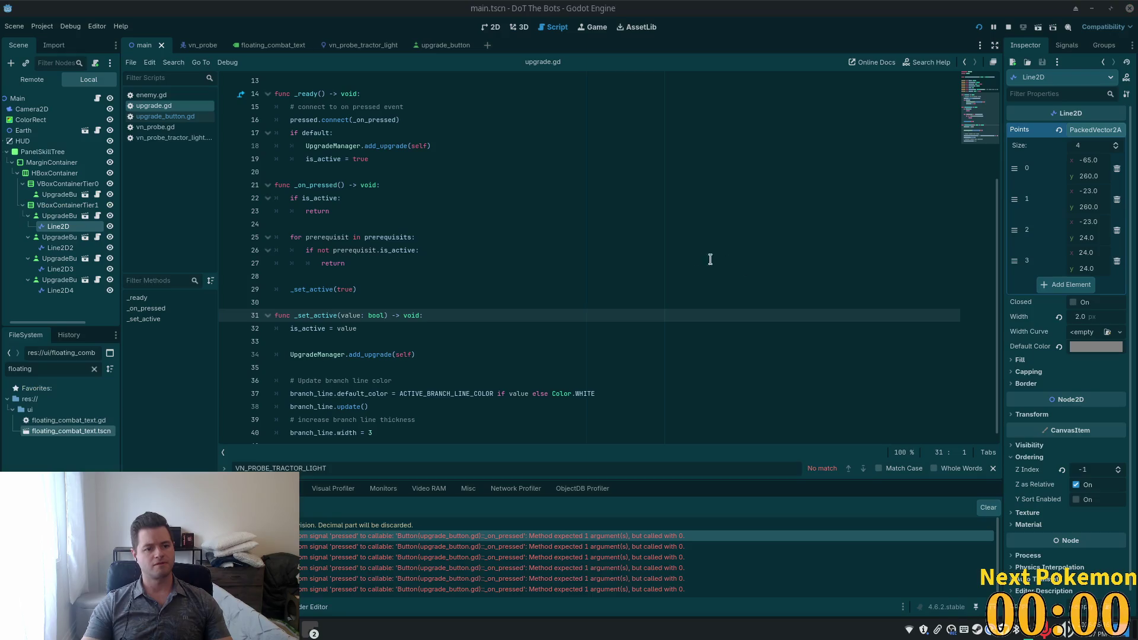
Step: Run the game and click an upgrade, which breaks on a Nil error at line 37
{"action": "left_click", "coordinate": [979, 27]}
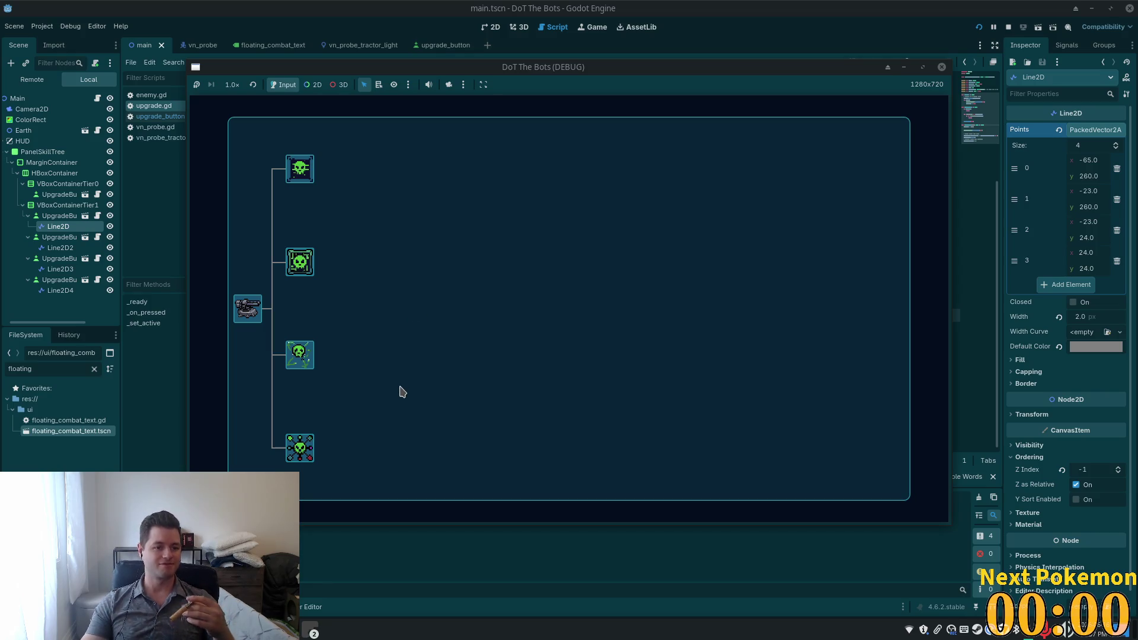
{"action": "left_click", "coordinate": [307, 170]}
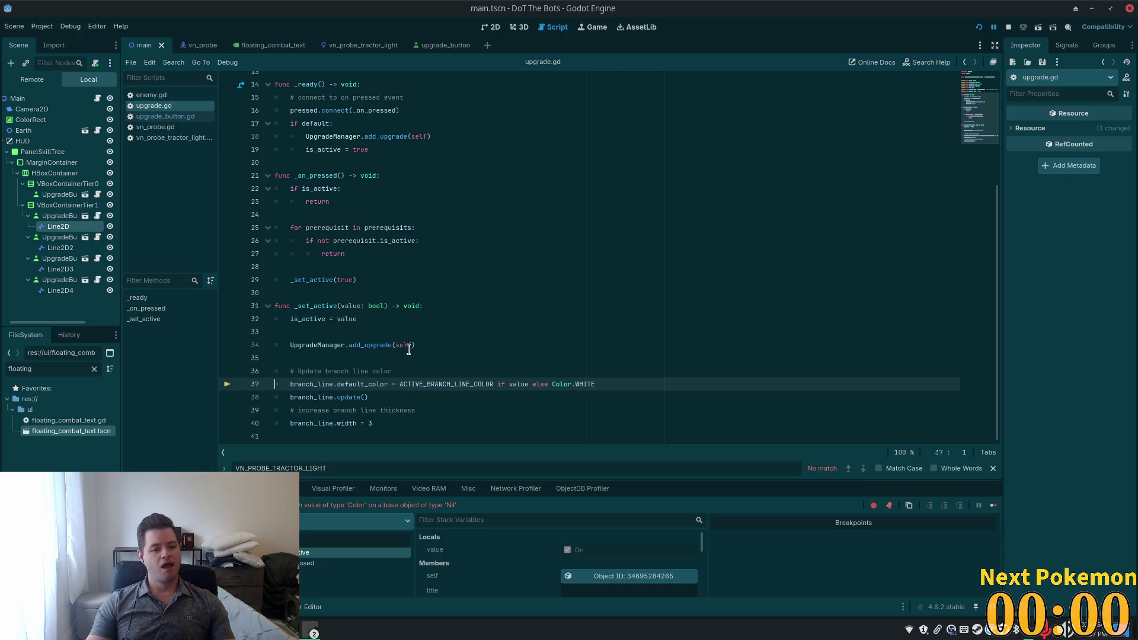
{"action": "scroll", "coordinate": [411, 241], "scroll_direction": "up", "scroll_amount": 5}
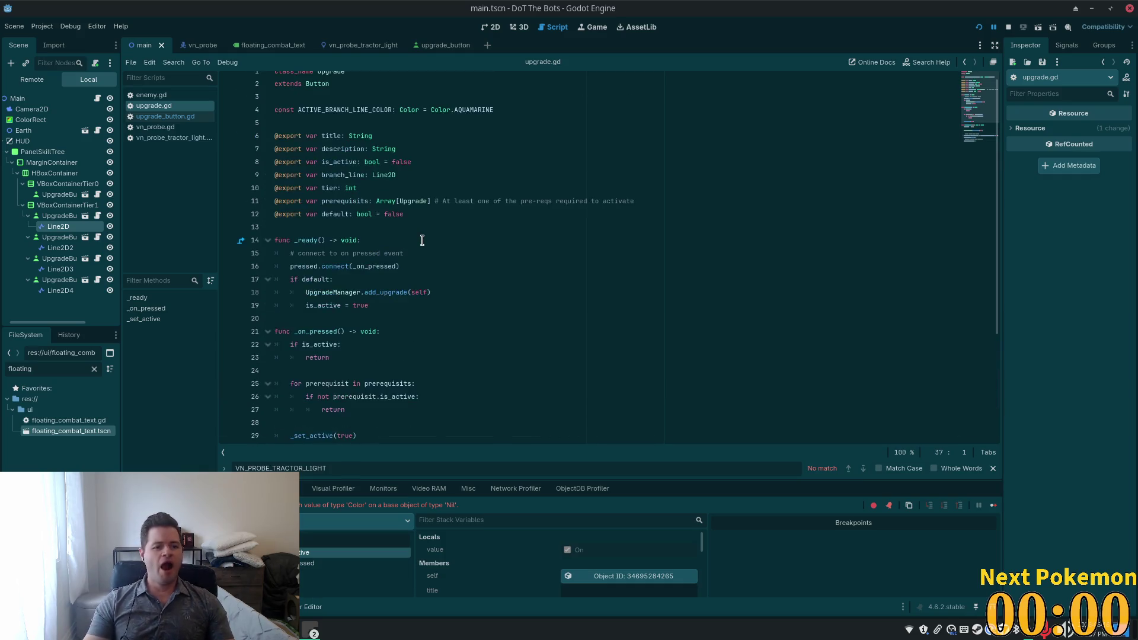
{"action": "scroll", "coordinate": [419, 247], "scroll_direction": "down", "scroll_amount": 5}
Step: Trace the error to the unassigned branch_line export on line 9 and restart the game
{"action": "left_click", "coordinate": [526, 274]}
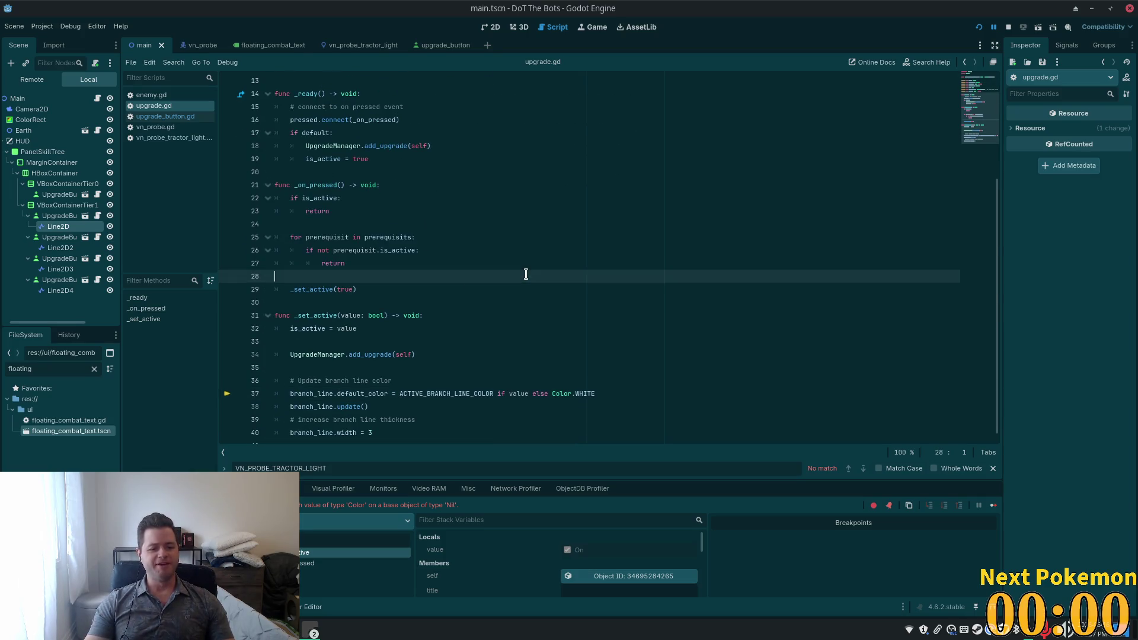
{"action": "scroll", "coordinate": [466, 296], "scroll_direction": "up", "scroll_amount": 4}
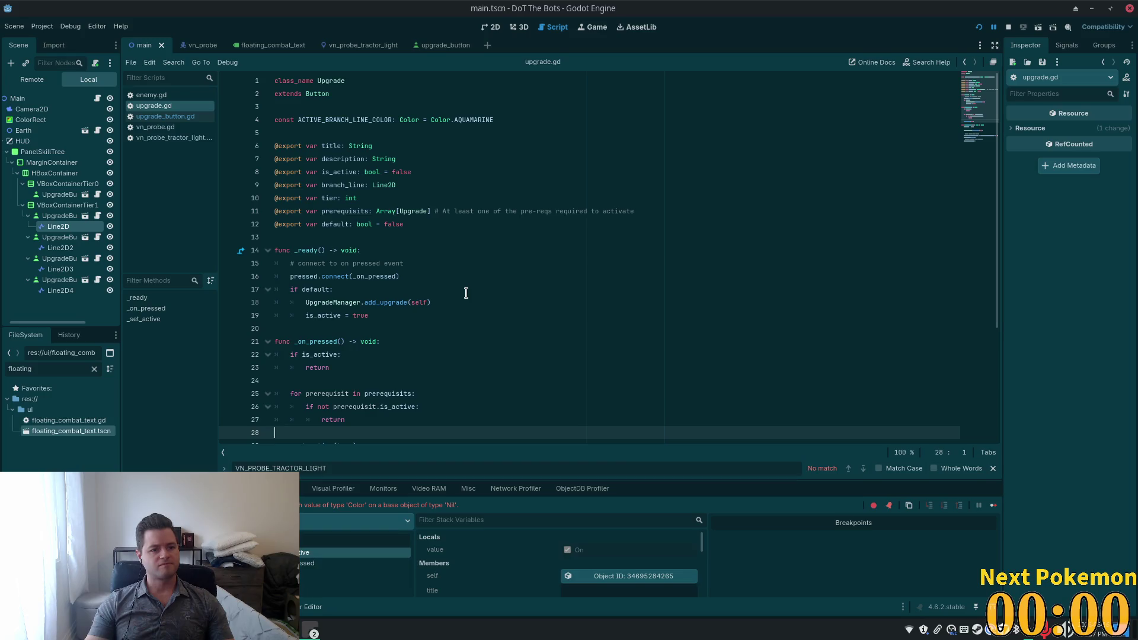
{"action": "double_click", "coordinate": [346, 185]}
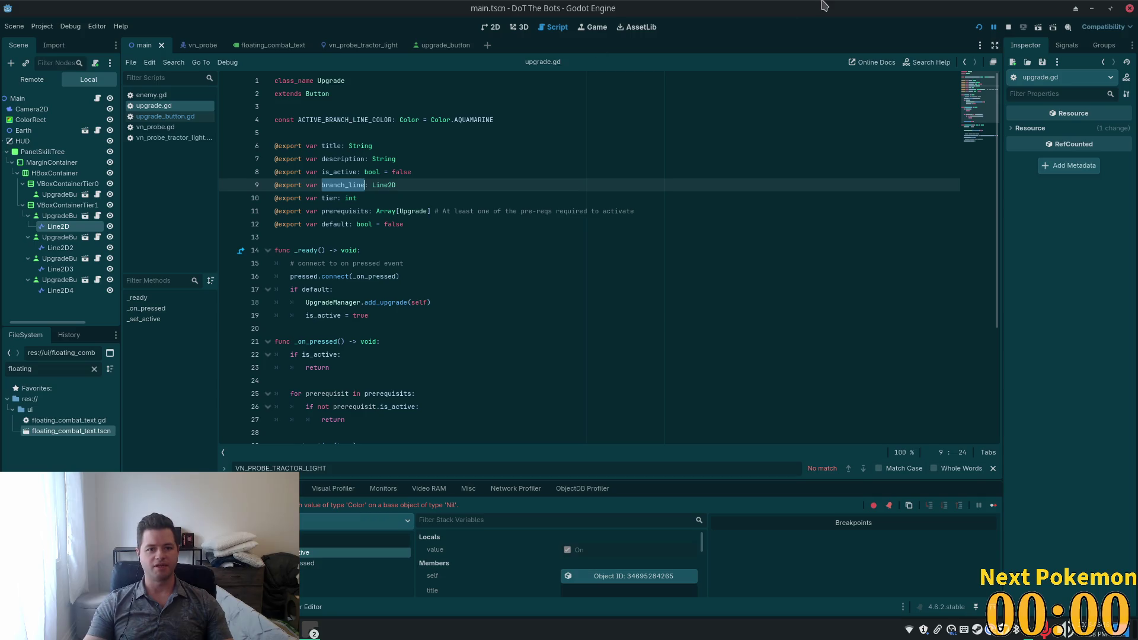
{"action": "left_click", "coordinate": [979, 27]}
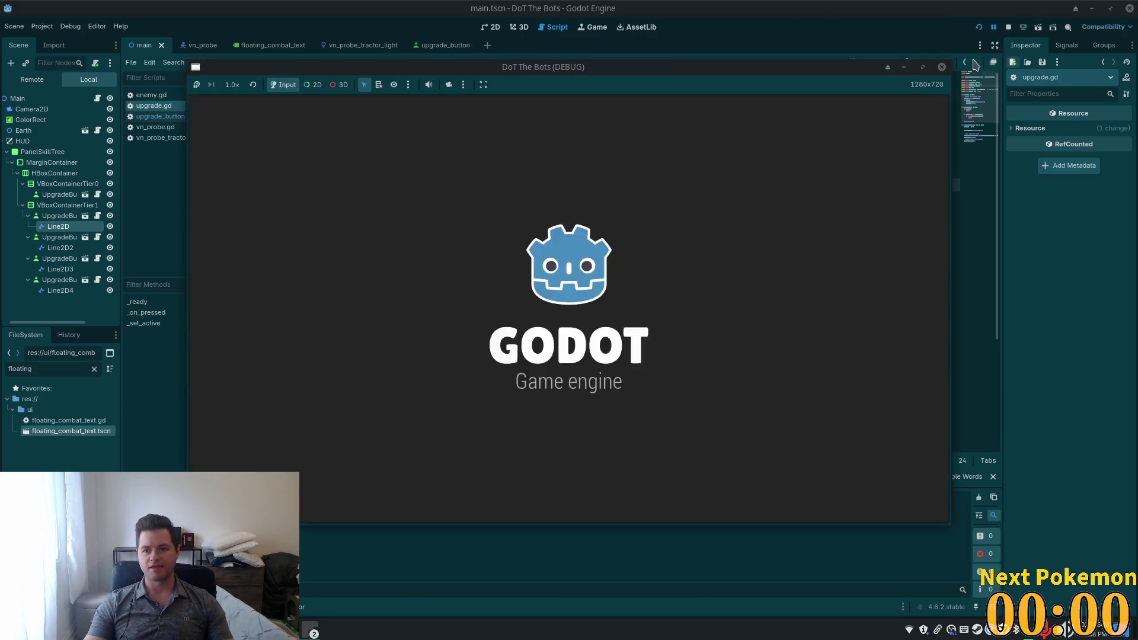
{"action": "left_click", "coordinate": [58, 216]}
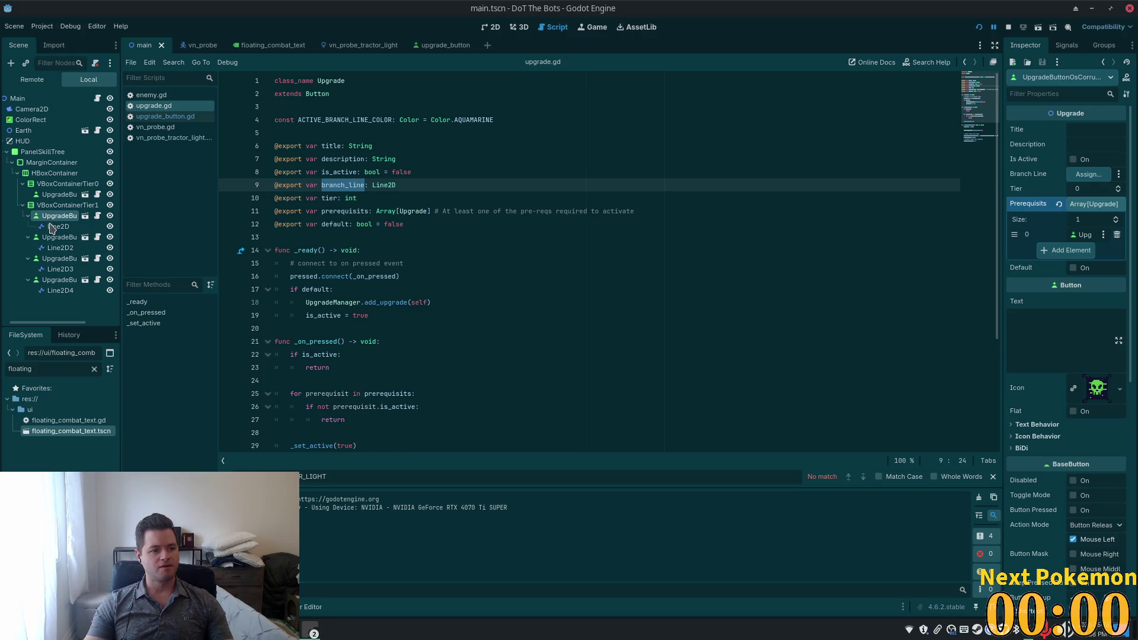
Step: Assign Line2D, Line2D2, Line2D3 and Line2D4 as the four buttons' Branch Line, save, and run
{"action": "mouse_move", "coordinate": [51, 228]}
{"action": "left_mouse_down"}
{"action": "mouse_move", "coordinate": [533, 178]}
{"action": "mouse_move", "coordinate": [1089, 174]}
{"action": "left_mouse_up"}
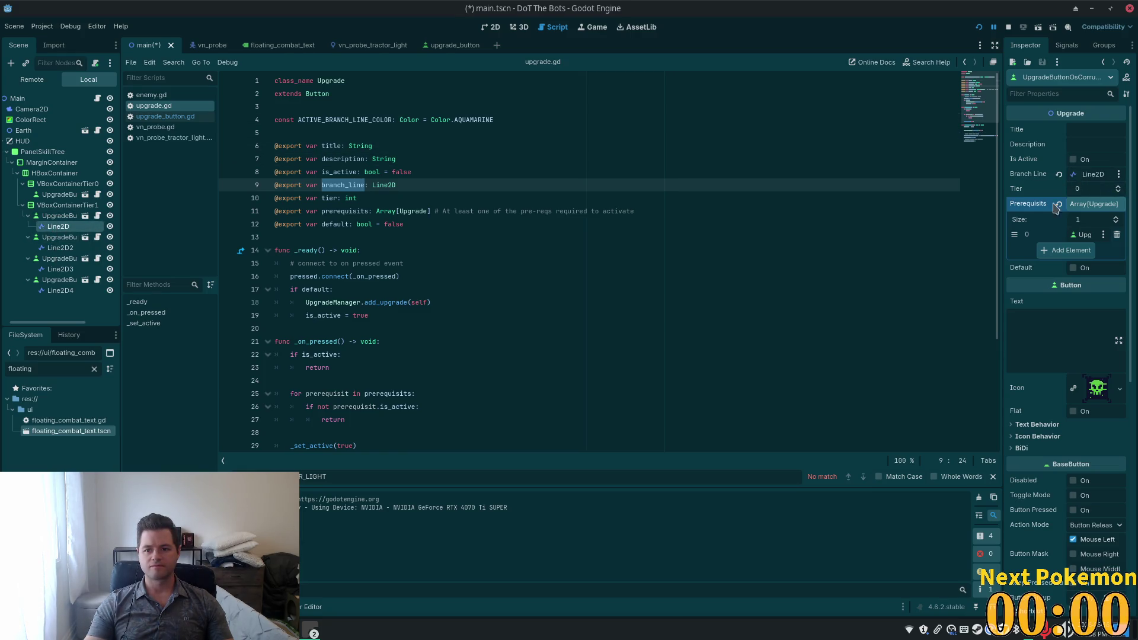
{"action": "left_click", "coordinate": [58, 237]}
{"action": "mouse_move", "coordinate": [60, 248]}
{"action": "left_mouse_down"}
{"action": "mouse_move", "coordinate": [683, 177]}
{"action": "mouse_move", "coordinate": [1089, 174]}
{"action": "left_mouse_up"}
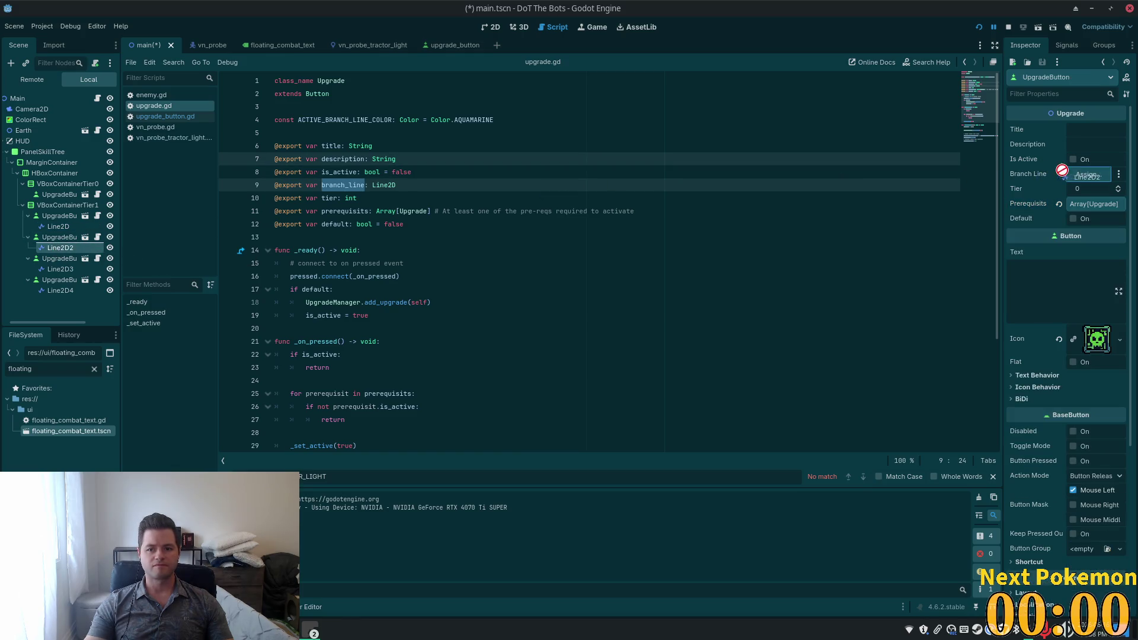
{"action": "left_click", "coordinate": [54, 259]}
{"action": "left_click_drag", "start_coordinate": [59, 269], "coordinate": [1088, 175]}
{"action": "left_click", "coordinate": [56, 280]}
{"action": "left_click_drag", "start_coordinate": [51, 297], "coordinate": [1091, 174]}
{"action": "key", "text": "ctrl+s"}
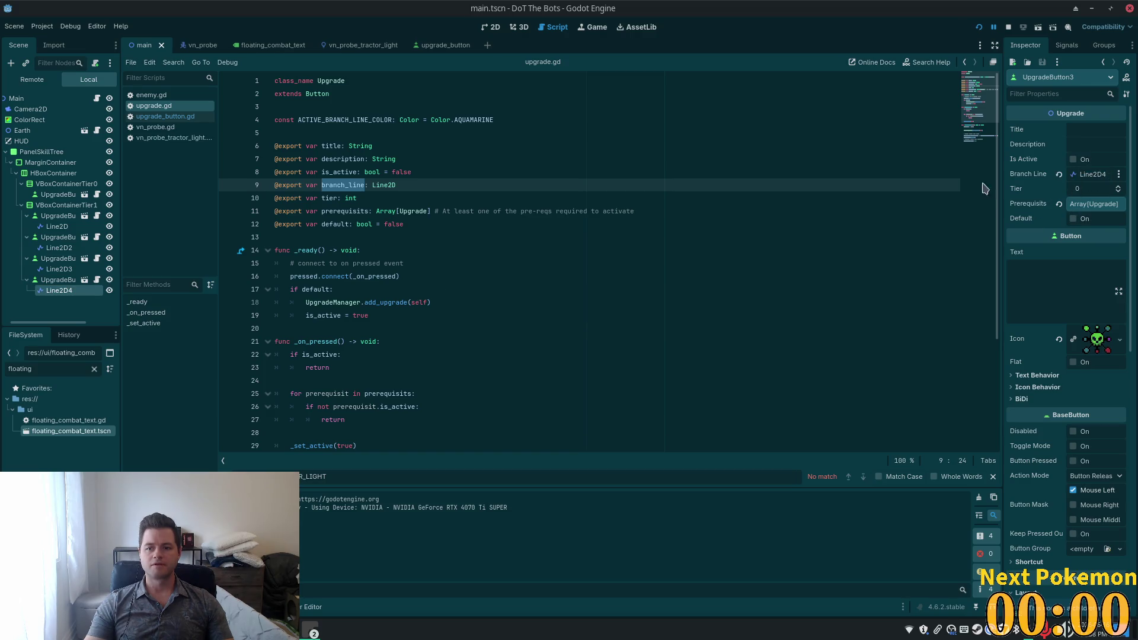
{"action": "left_click", "coordinate": [979, 27]}
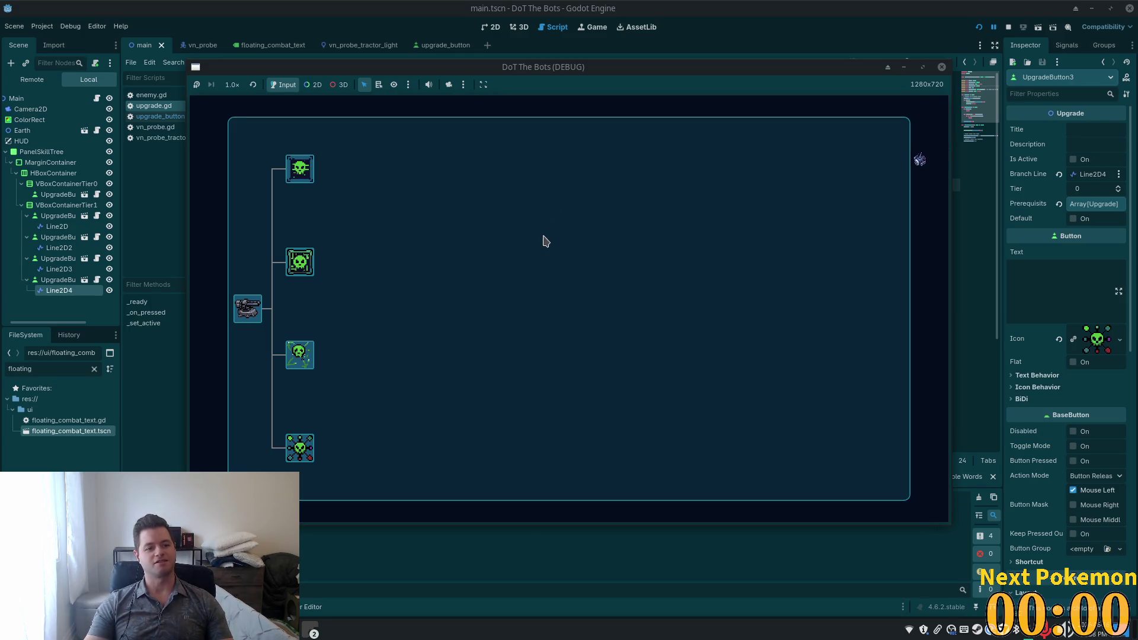
Step: At the breakpoint, delete the 'branch_line.update()' line and resume the game
{"action": "left_click", "coordinate": [300, 169]}
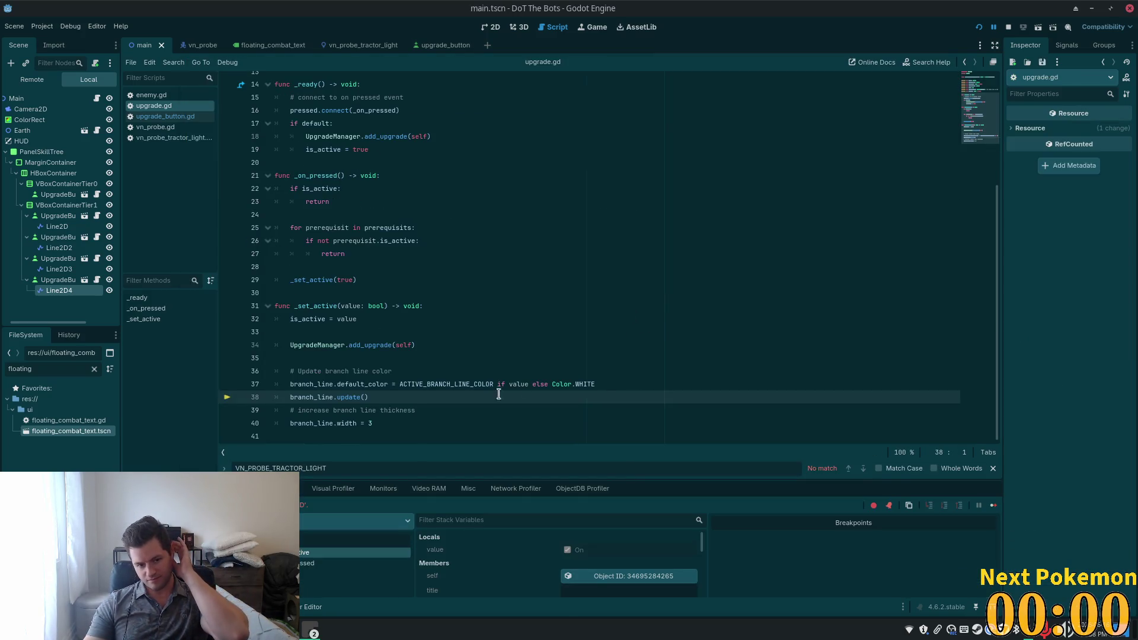
{"action": "left_click_drag", "start_coordinate": [382, 397], "coordinate": [224, 396]}
{"action": "key", "text": "BackSpace"}
{"action": "key", "text": "BackSpace"}
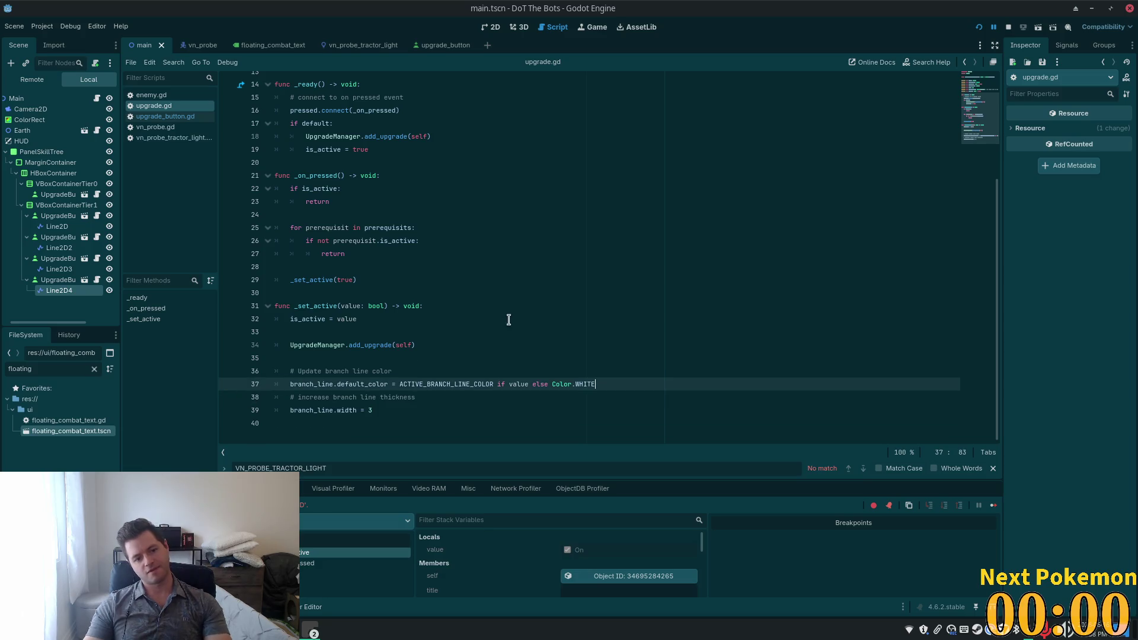
{"action": "key", "text": "F12"}
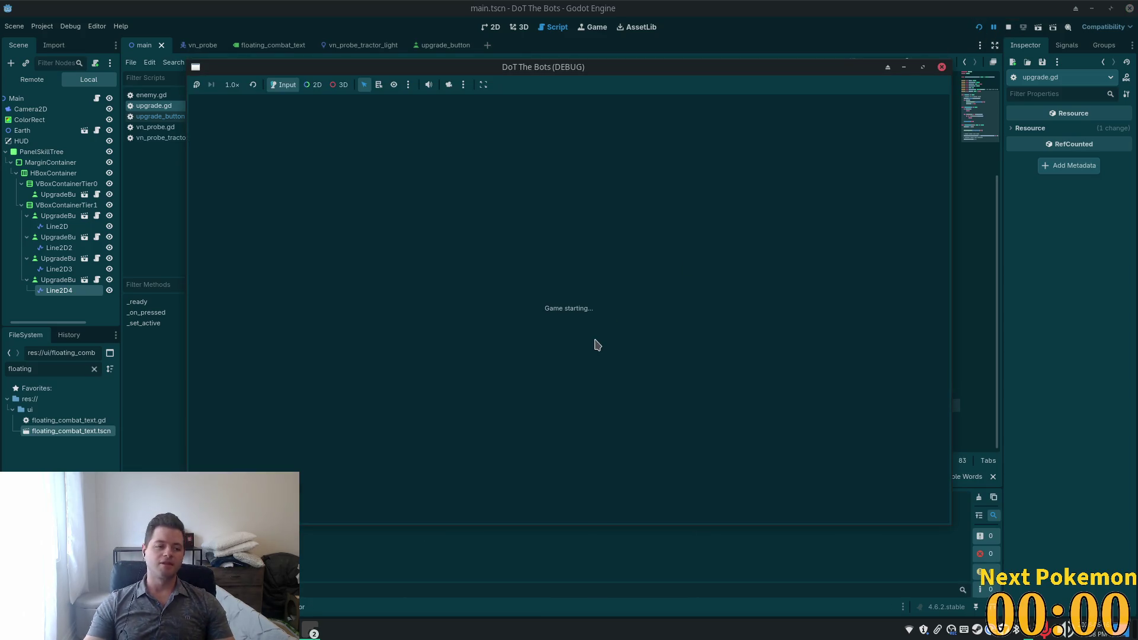
Step: Activate all four upgrades to check their branch lines light up, then restart the game
{"action": "left_click", "coordinate": [300, 169]}
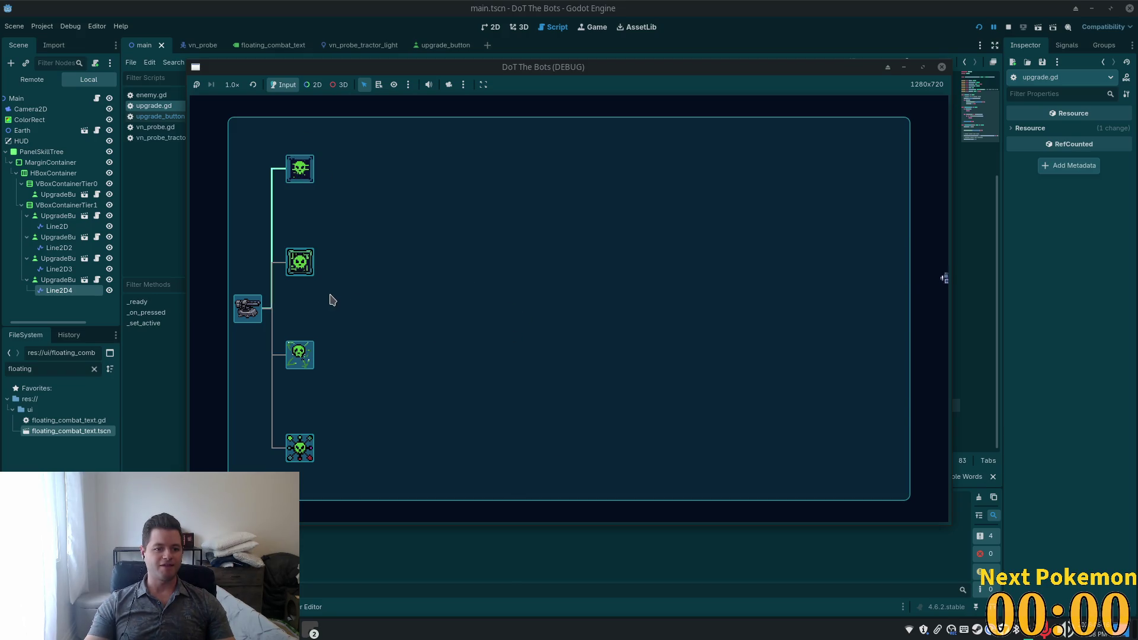
{"action": "left_click", "coordinate": [301, 268]}
{"action": "left_click", "coordinate": [302, 356]}
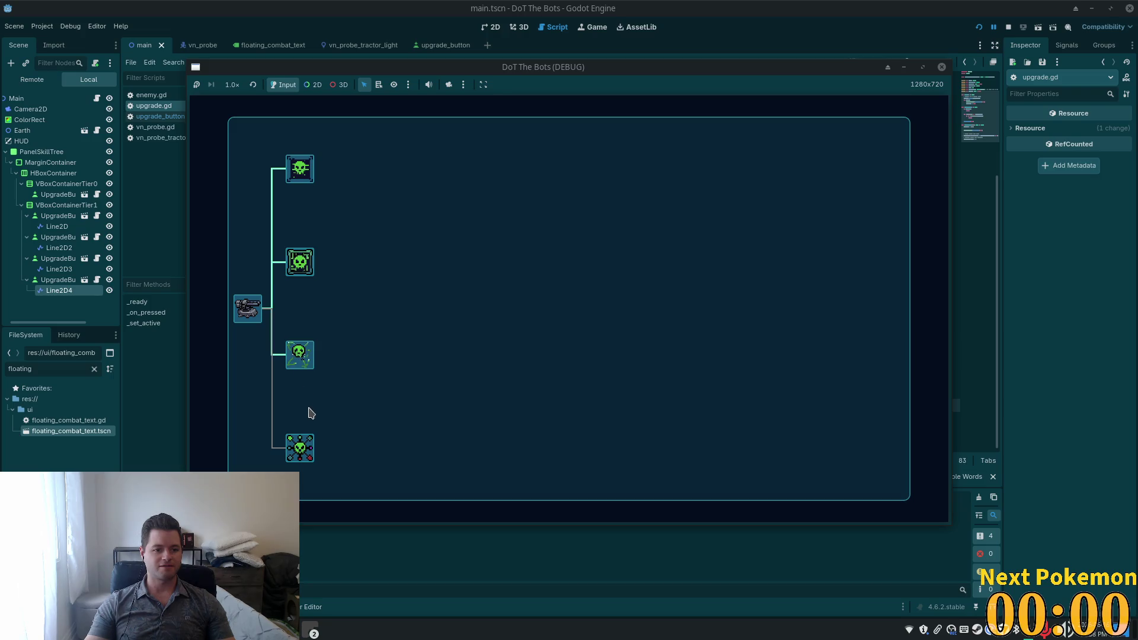
{"action": "left_click", "coordinate": [308, 452]}
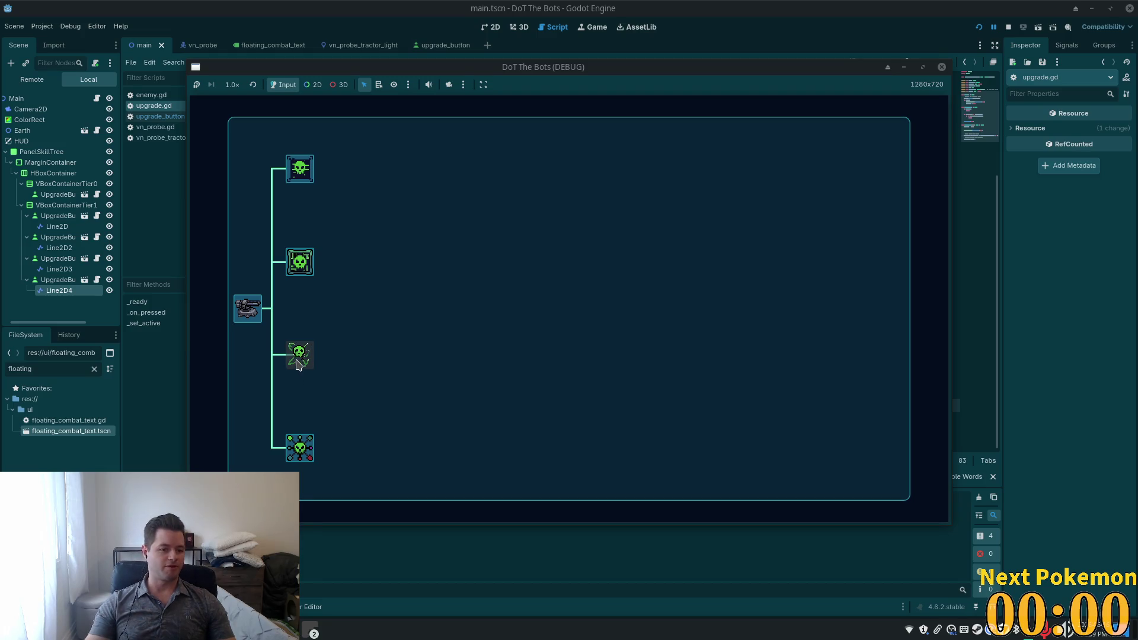
{"action": "left_click", "coordinate": [979, 27]}
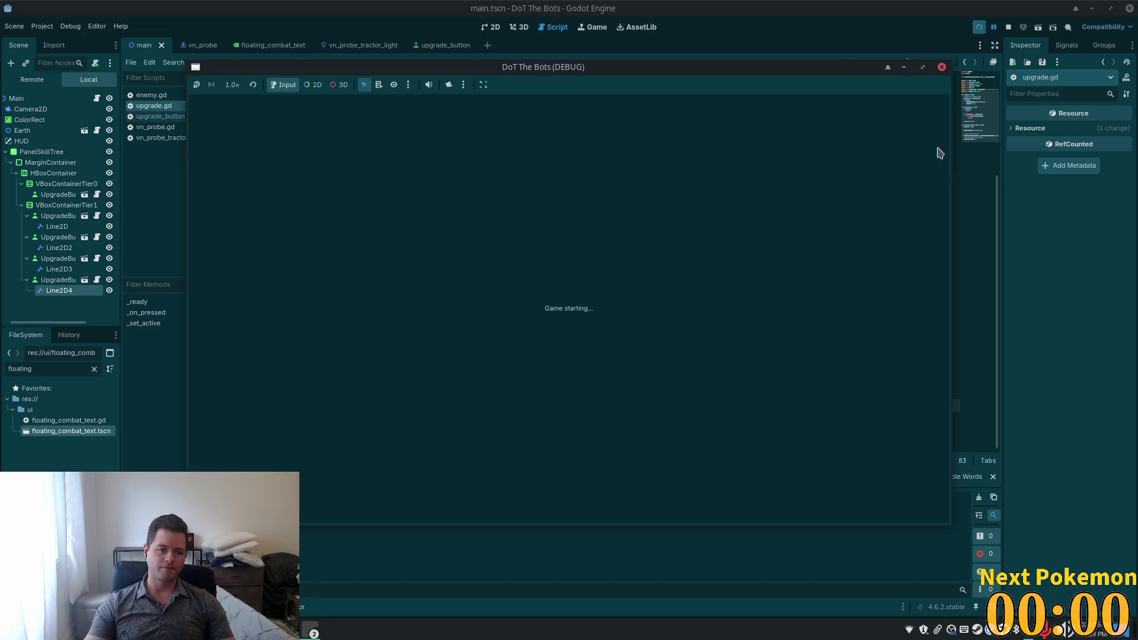
Step: Activate the second, top and third upgrades, press the third again, then restart the game
{"action": "left_click", "coordinate": [300, 272]}
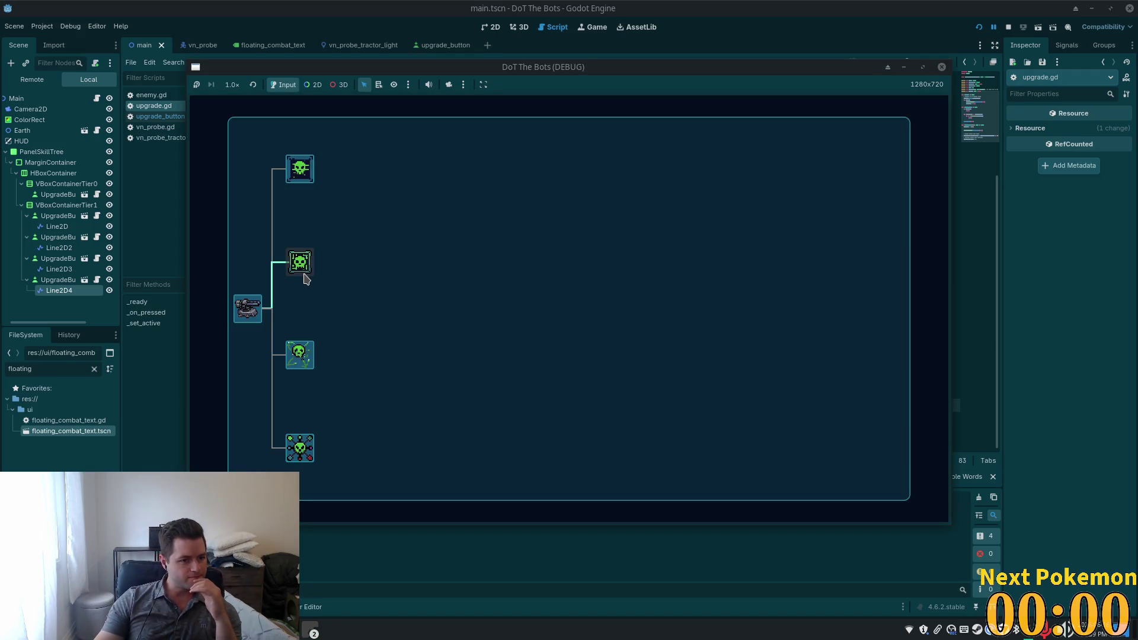
{"action": "left_click", "coordinate": [299, 170]}
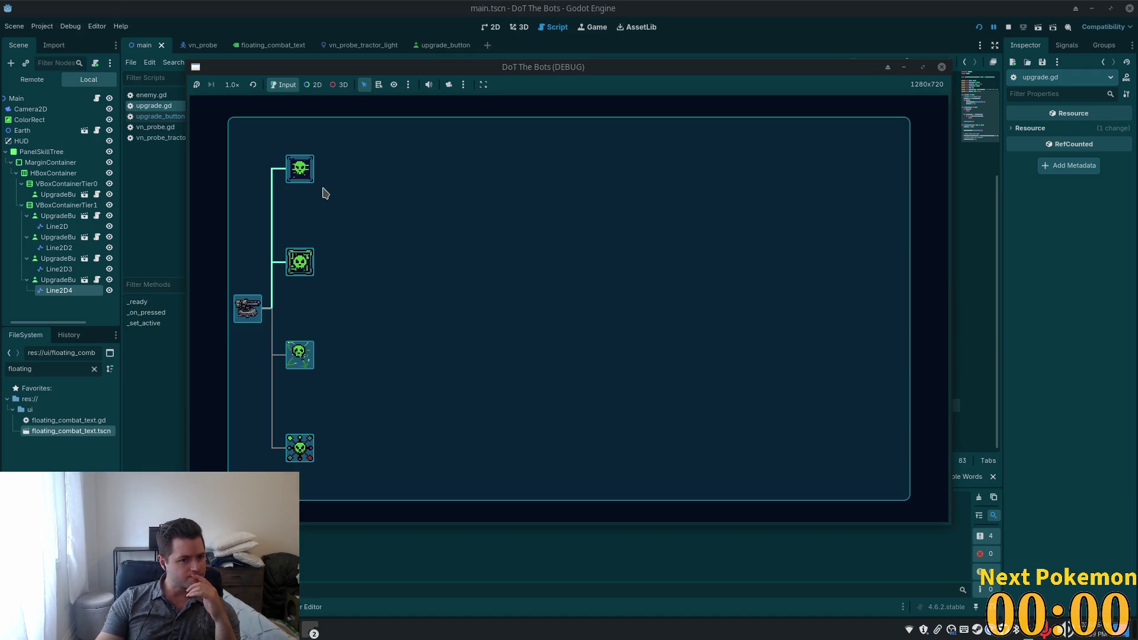
{"action": "left_click", "coordinate": [295, 364]}
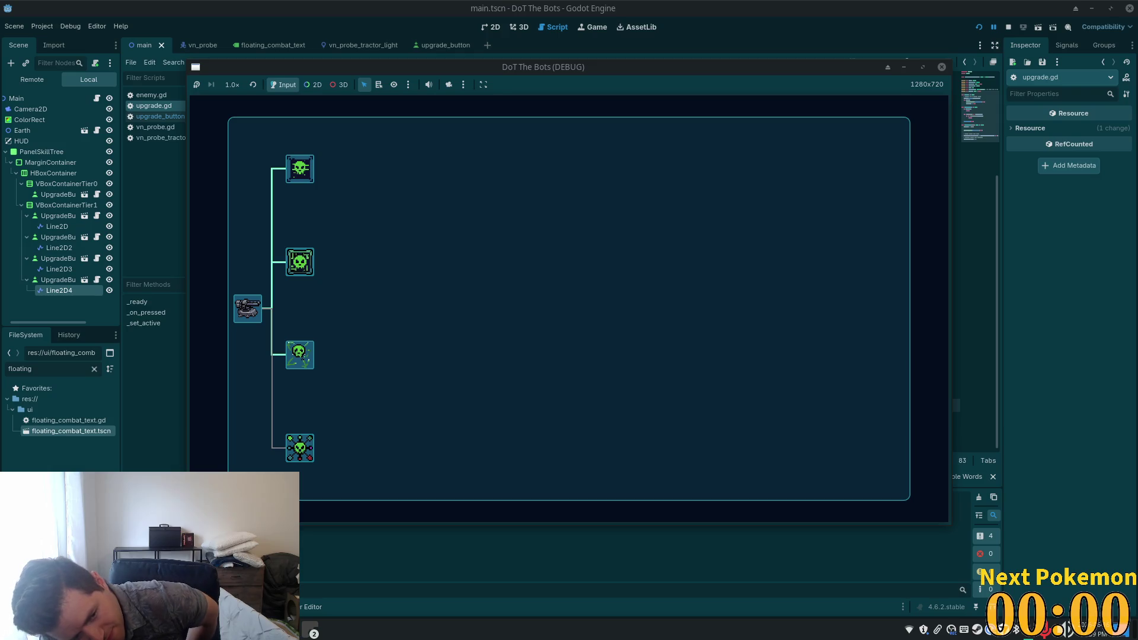
{"action": "left_click", "coordinate": [295, 364]}
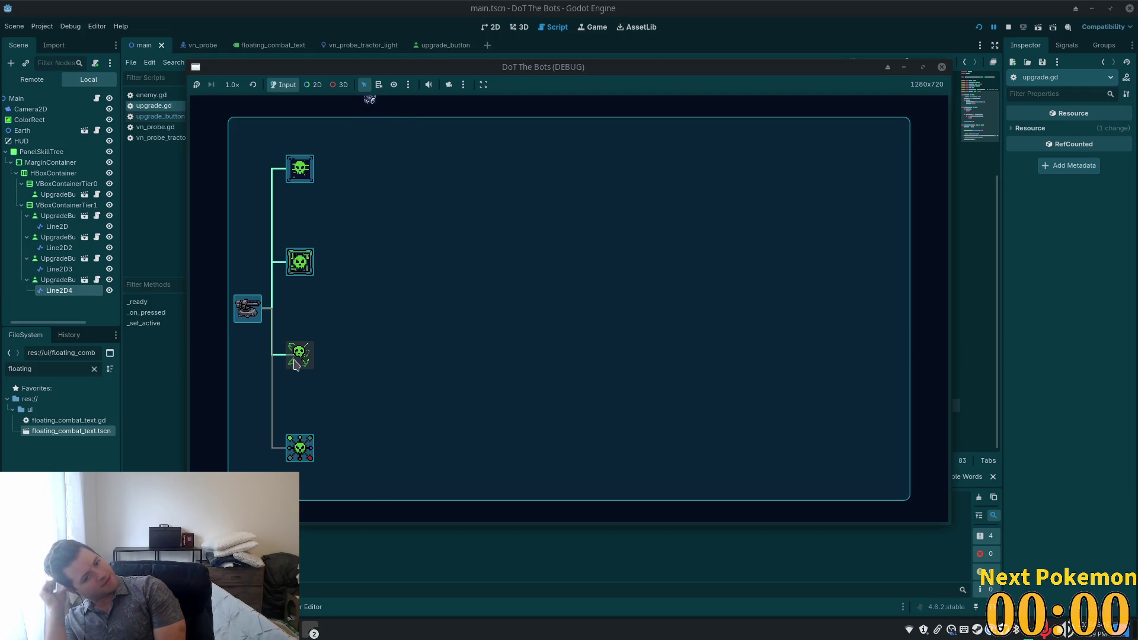
{"action": "left_click", "coordinate": [979, 27]}
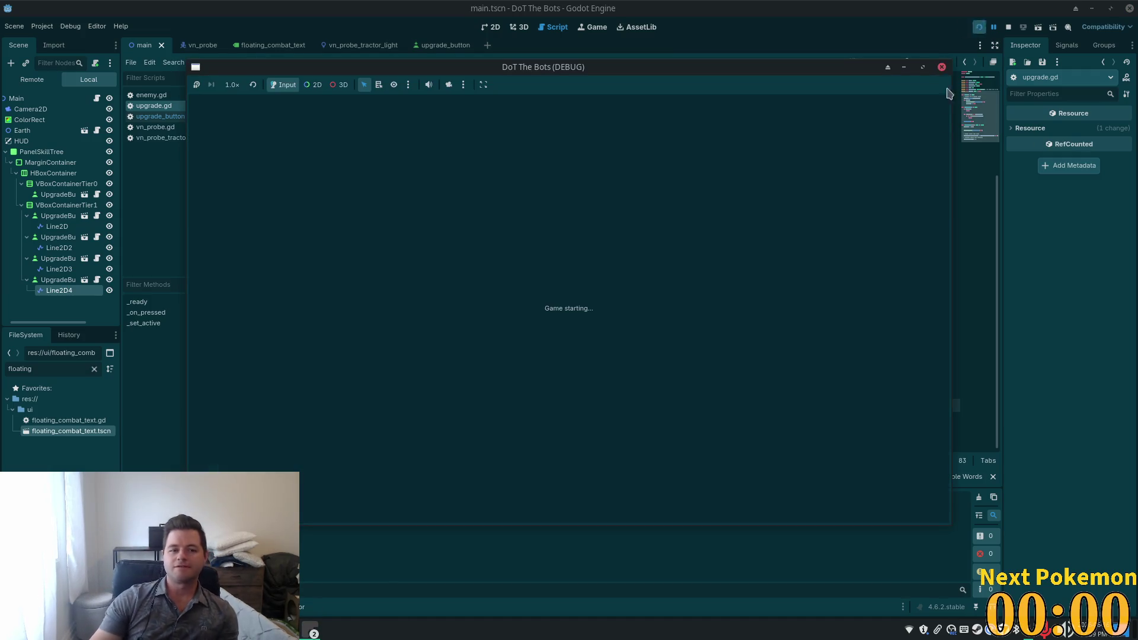
Step: Light the second, third and fourth upgrade branches in the debug window, then go to the Brave browser
{"action": "left_click", "coordinate": [290, 264]}
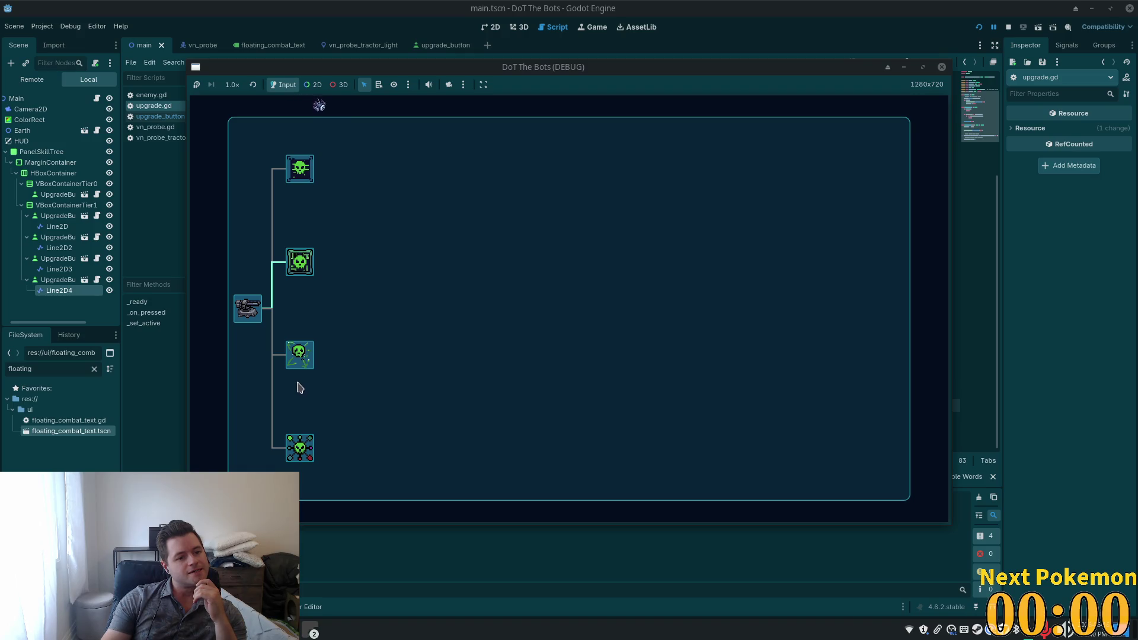
{"action": "left_click", "coordinate": [296, 359]}
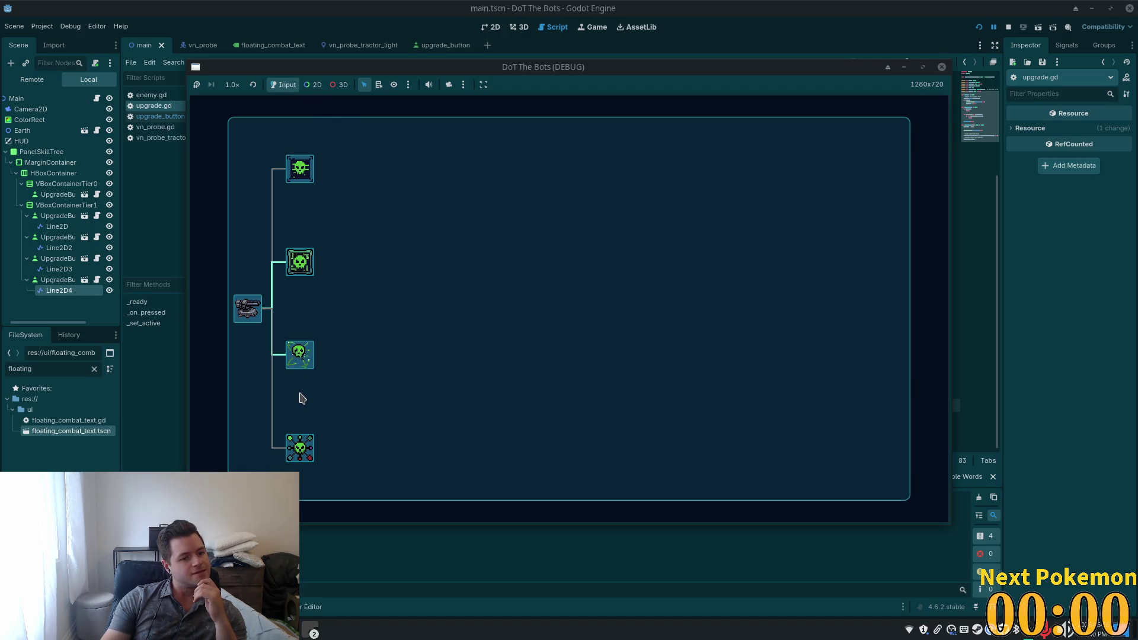
{"action": "left_click", "coordinate": [298, 451]}
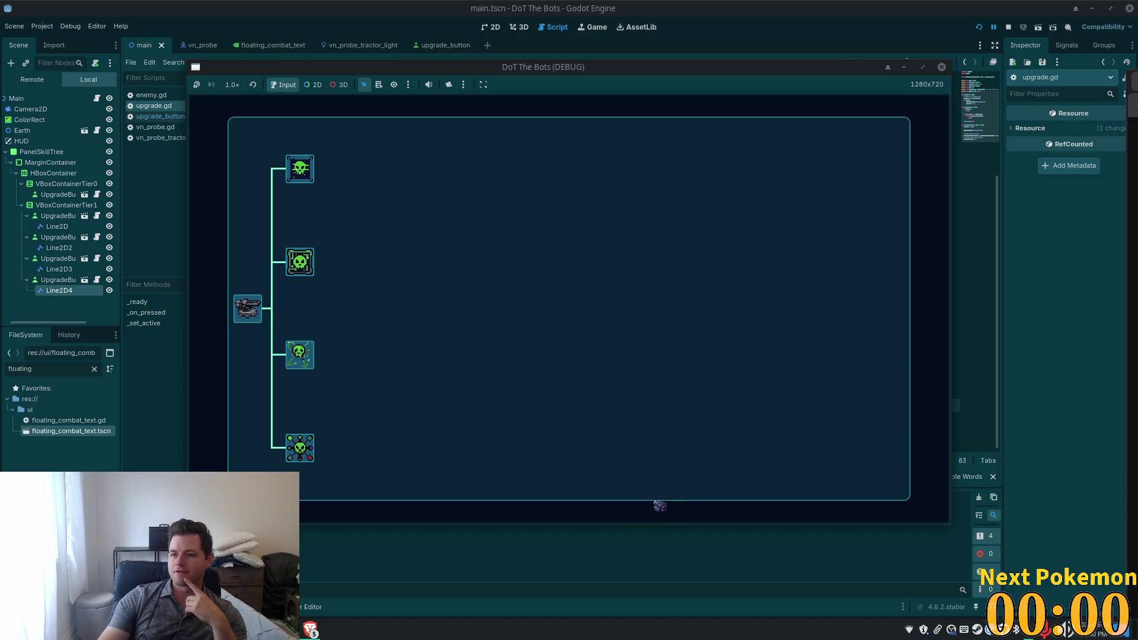
{"action": "key", "text": "alt+Tab"}
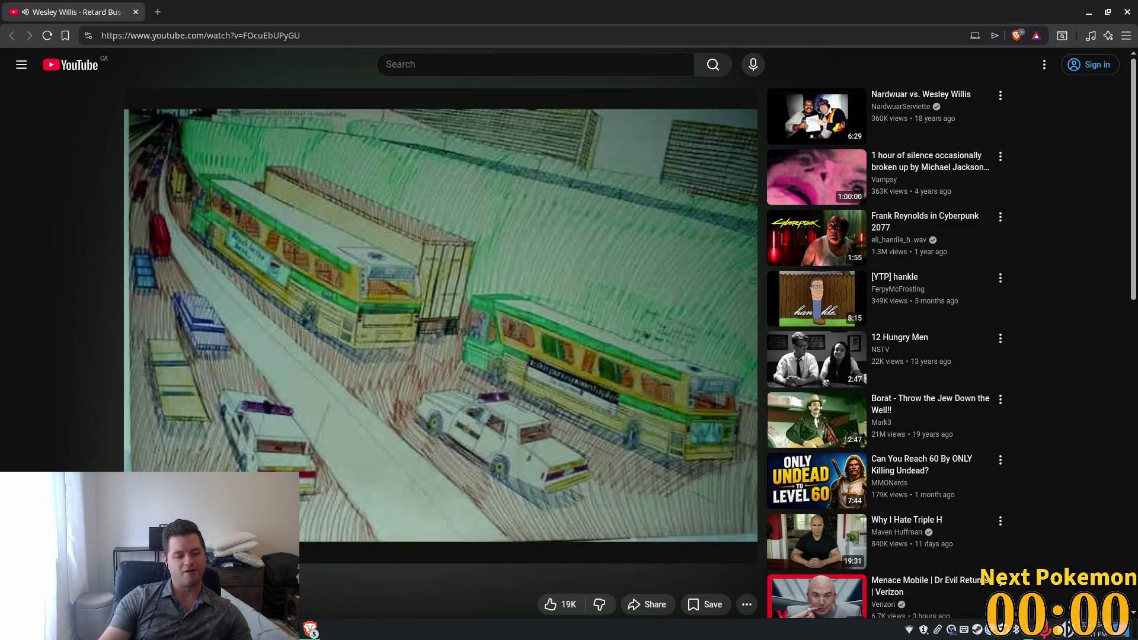
Step: Search YouTube for the artist's name and play the 'Rock N Roll McDonalds' video
{"action": "left_click", "coordinate": [443, 64]}
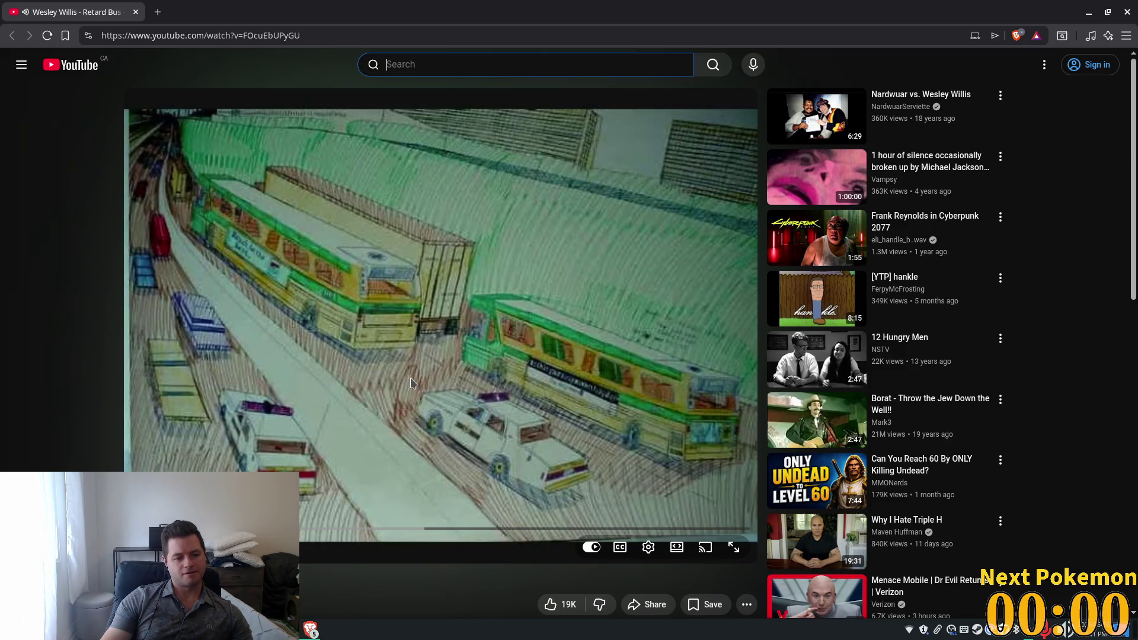
{"action": "type", "text": "Wesley Willis"}
{"action": "key", "text": "Return"}
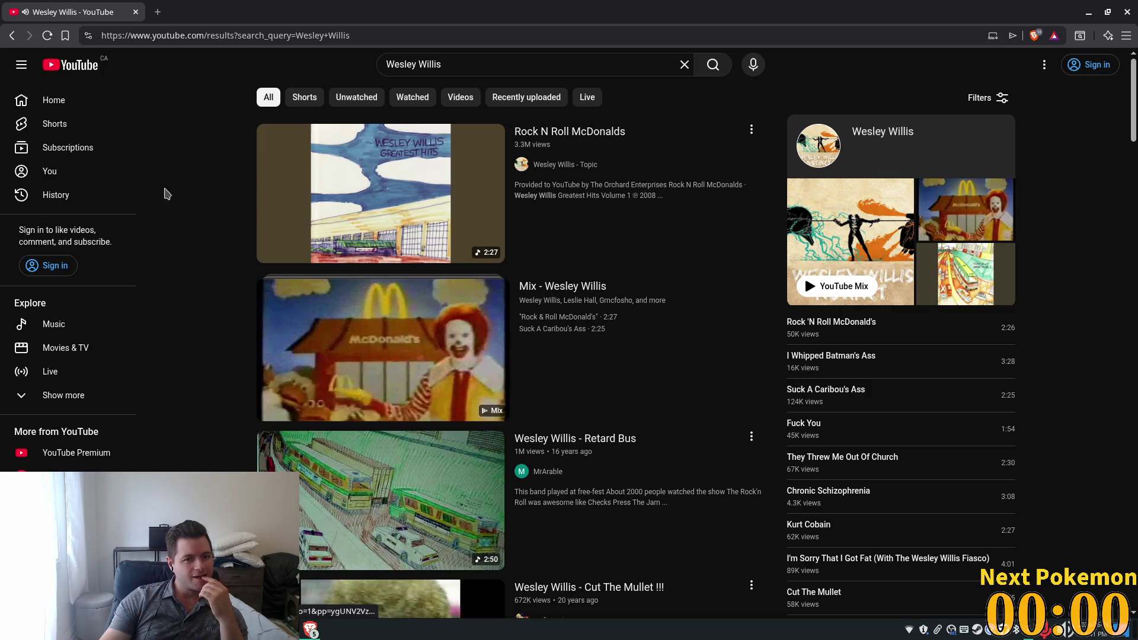
{"action": "mouse_move", "coordinate": [360, 173]}
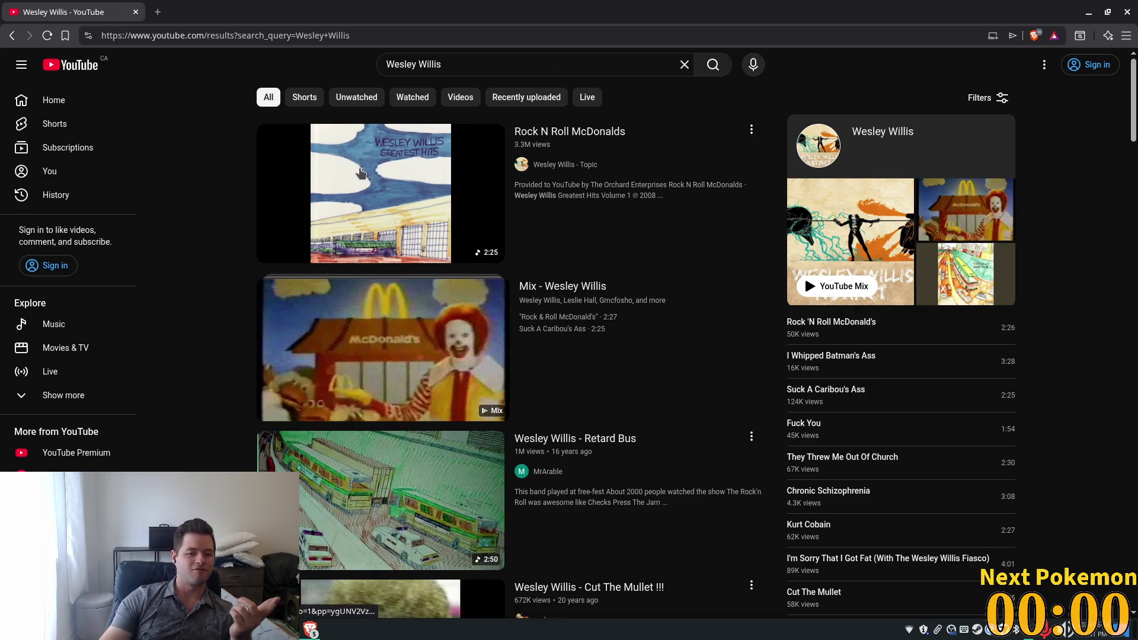
{"action": "left_click", "coordinate": [360, 173]}
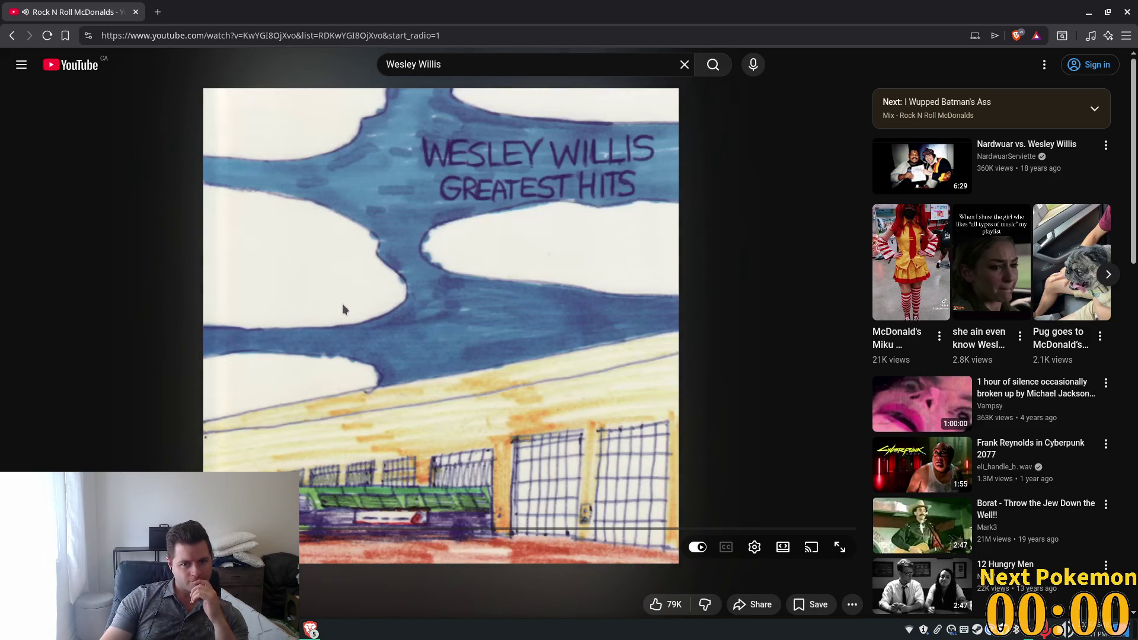
{"action": "scroll", "coordinate": [343, 304], "scroll_direction": "down", "scroll_amount": 2}
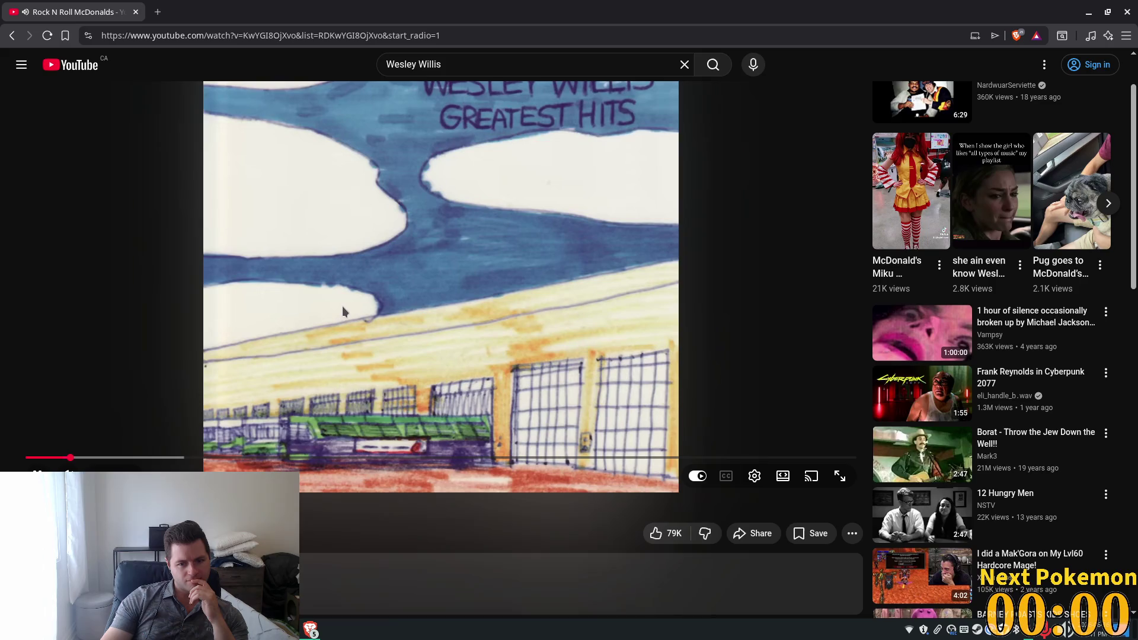
{"action": "scroll", "coordinate": [343, 306], "scroll_direction": "down", "scroll_amount": 3}
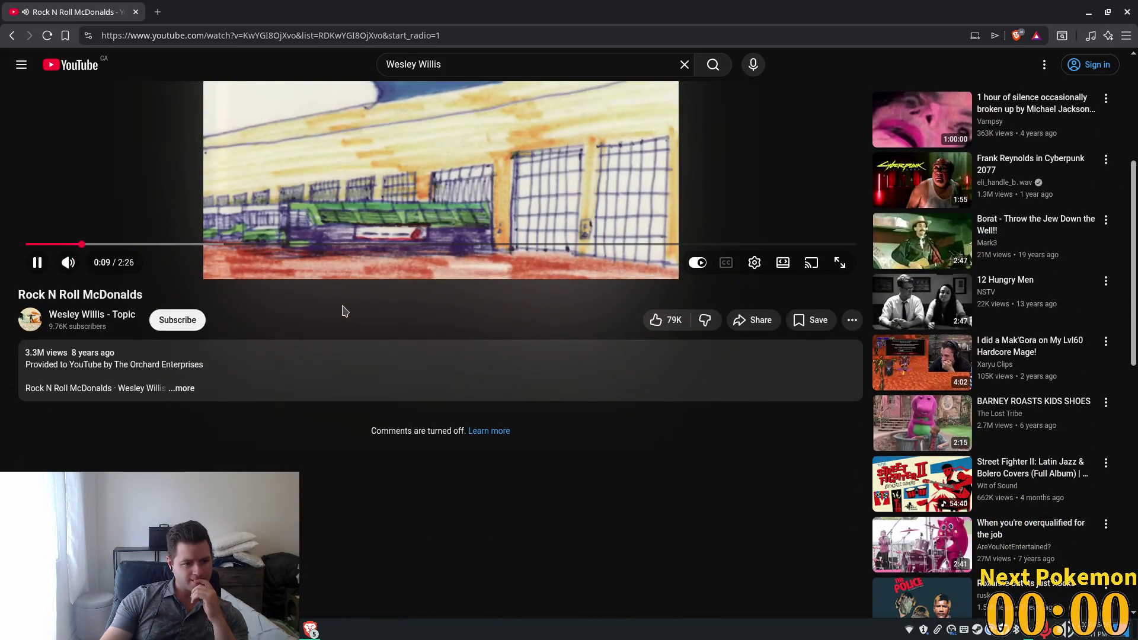
{"action": "scroll", "coordinate": [344, 310], "scroll_direction": "up", "scroll_amount": 4}
{"action": "scroll", "coordinate": [348, 306], "scroll_direction": "down", "scroll_amount": 2}
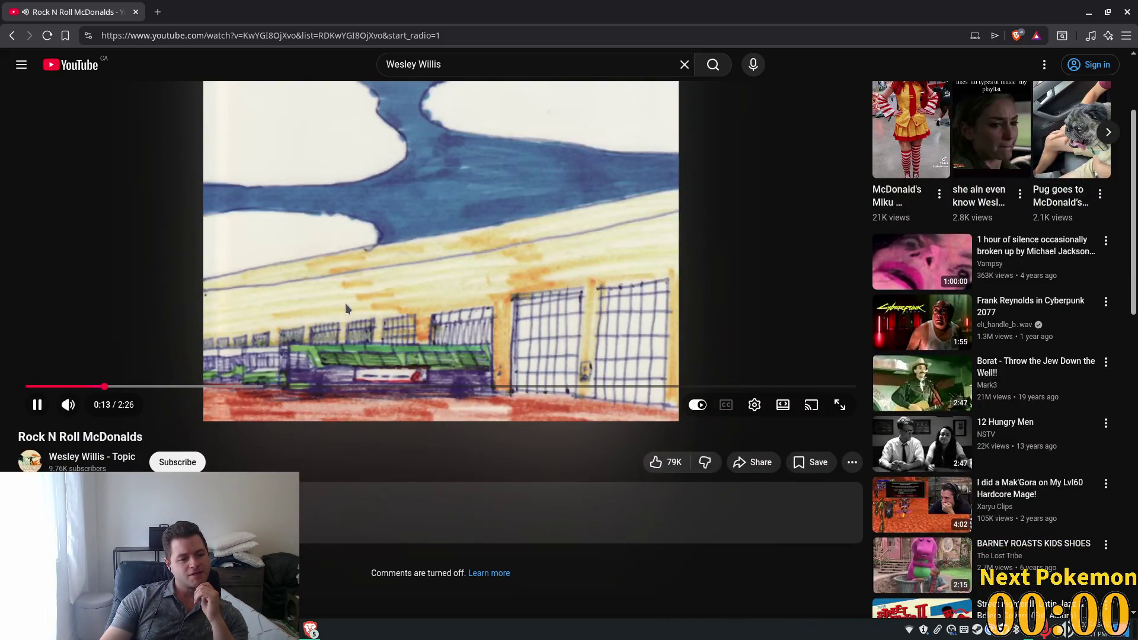
{"action": "scroll", "coordinate": [345, 303], "scroll_direction": "up", "scroll_amount": 2}
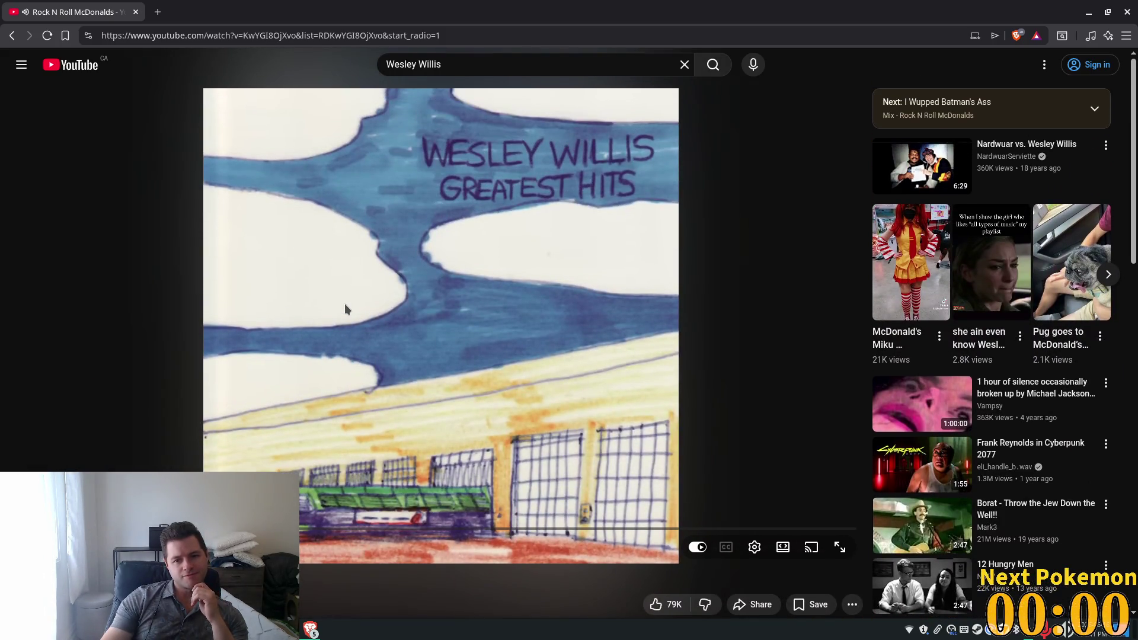
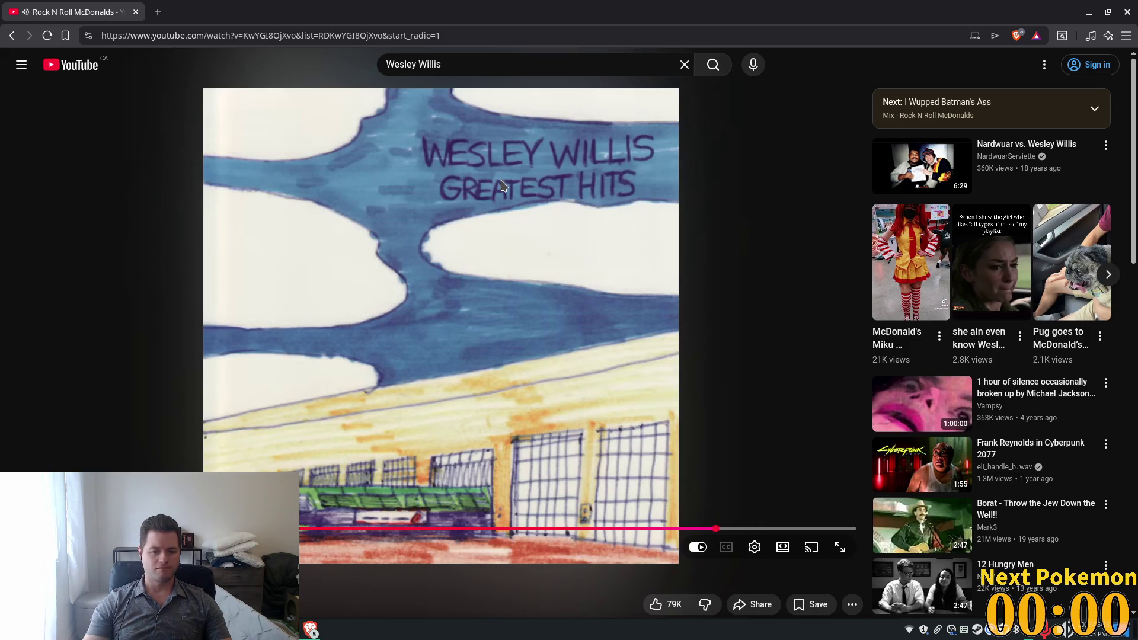
Step: Close the 'Rock N Roll McDonalds' YouTube tab to bring the running game back into view
{"action": "scroll", "coordinate": [501, 185], "scroll_direction": "down", "scroll_amount": 3}
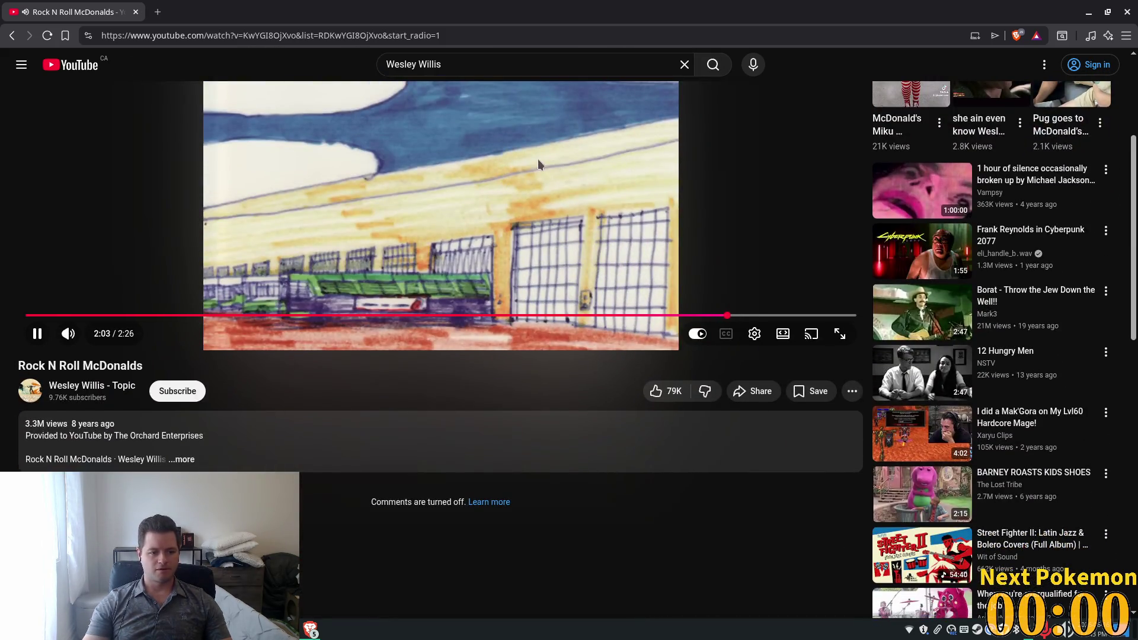
{"action": "scroll", "coordinate": [540, 159], "scroll_direction": "up", "scroll_amount": 3}
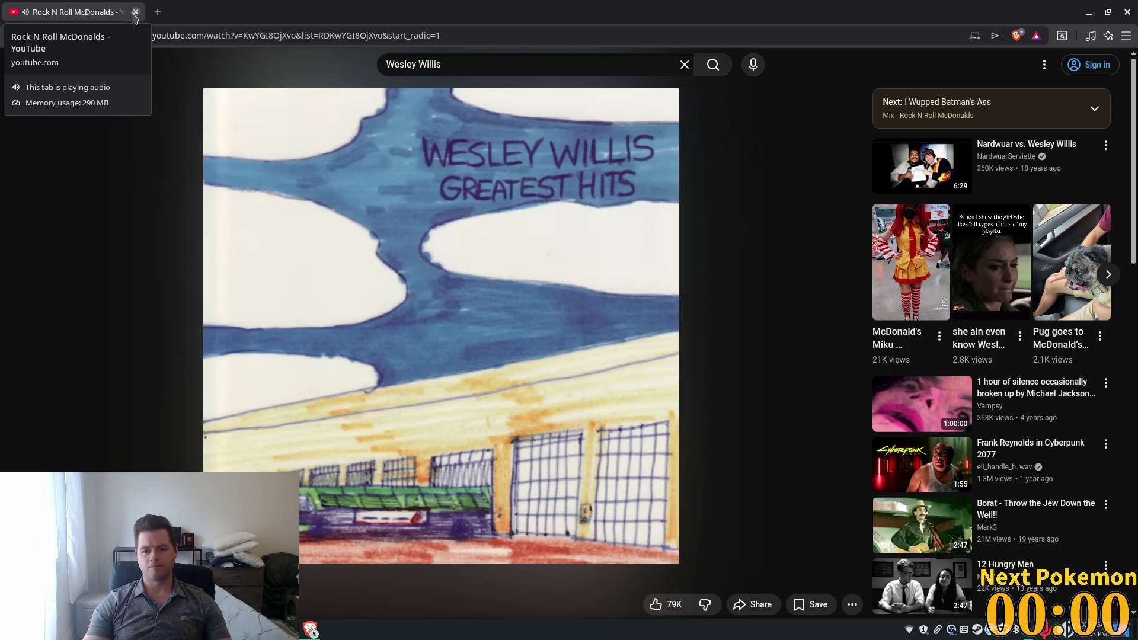
{"action": "left_click", "coordinate": [136, 12]}
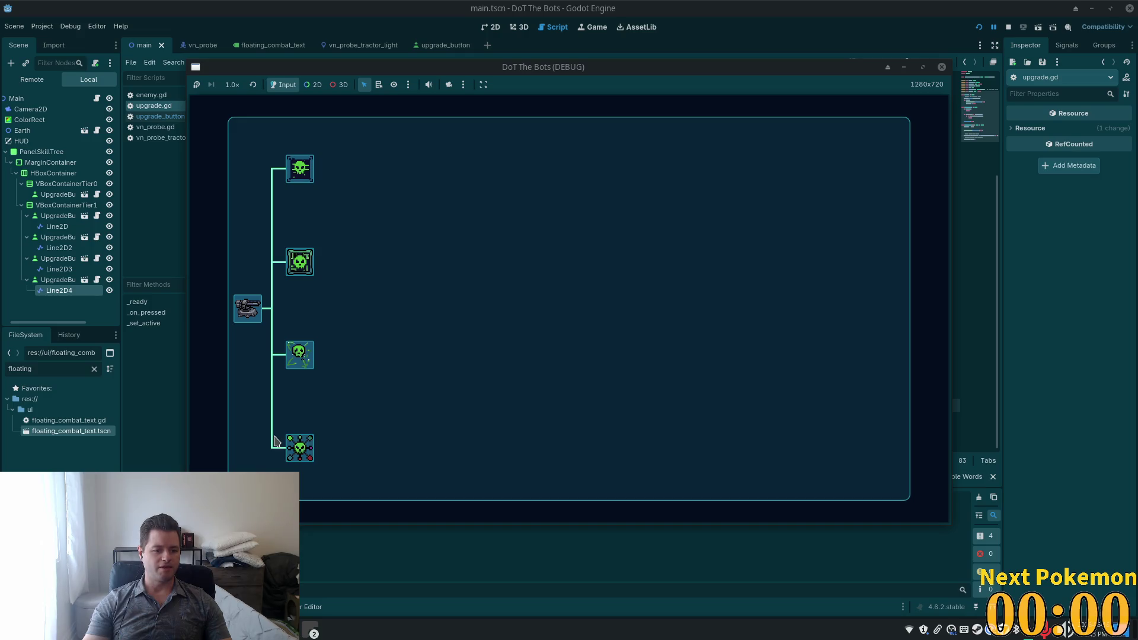
Step: Relaunch the project, unlock the top upgrade to check its lit branch line, then stop the game
{"action": "left_click", "coordinate": [1008, 26]}
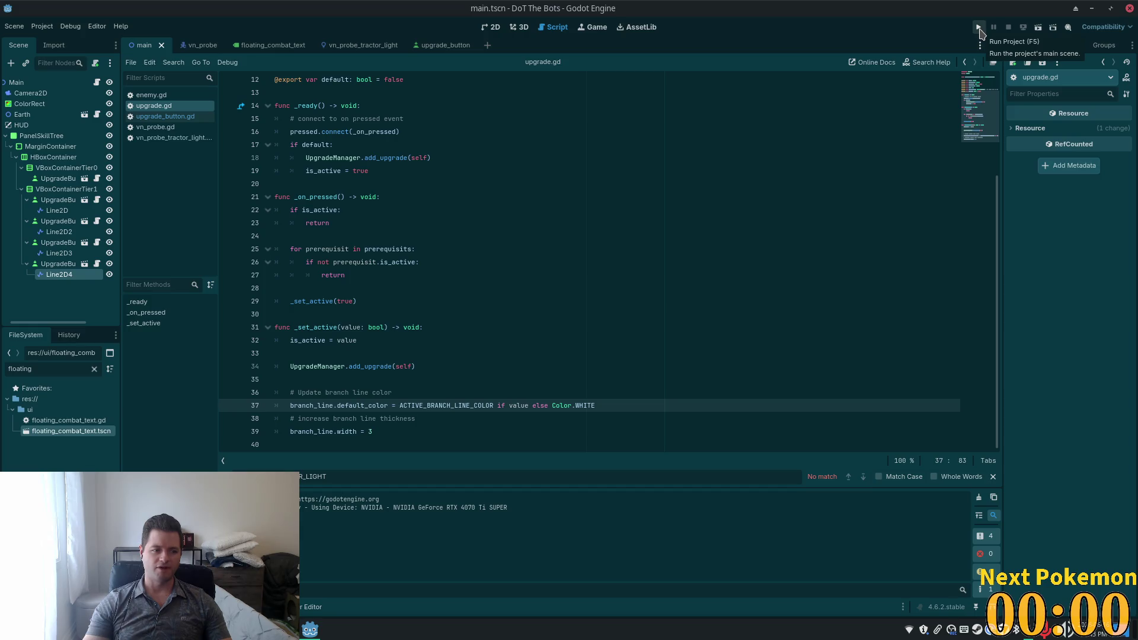
{"action": "left_click", "coordinate": [979, 28]}
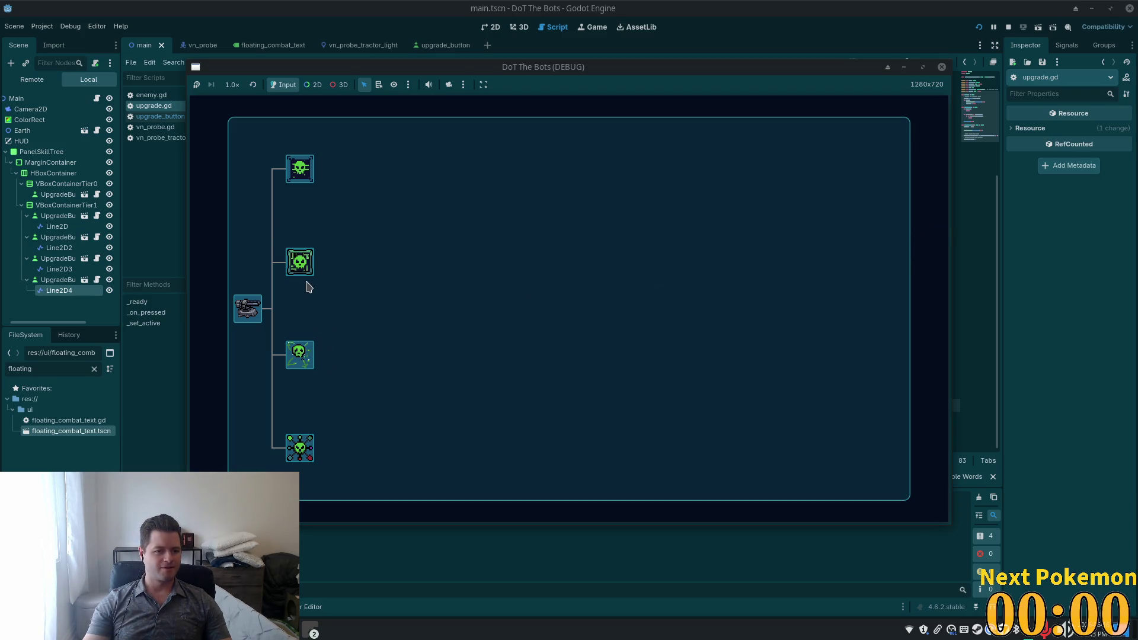
{"action": "left_click", "coordinate": [301, 170]}
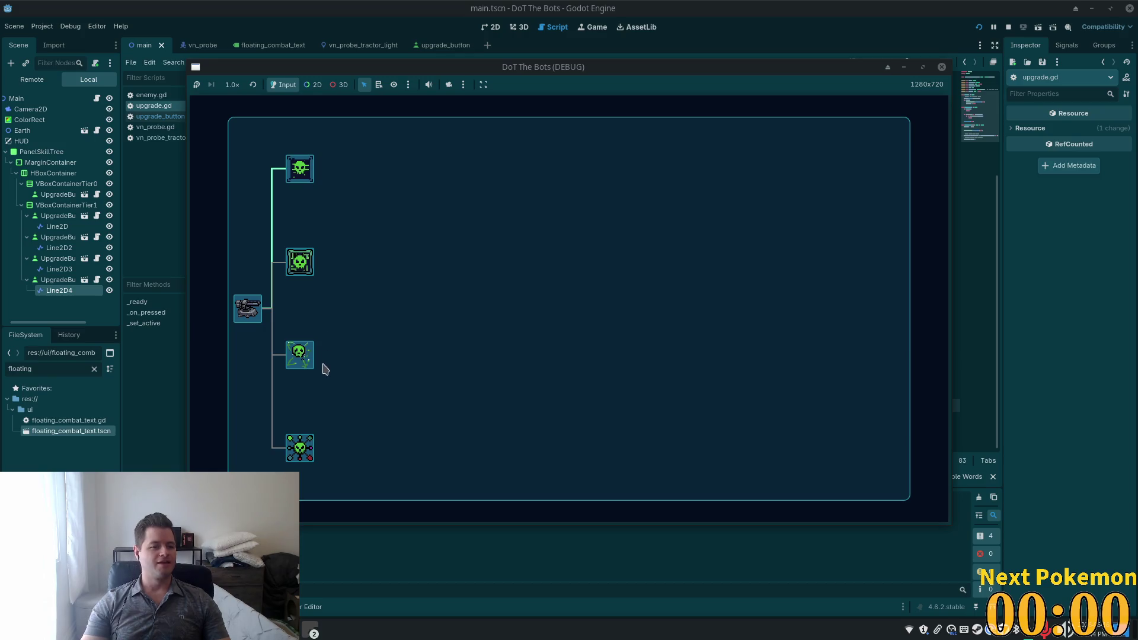
{"action": "left_click", "coordinate": [1008, 27]}
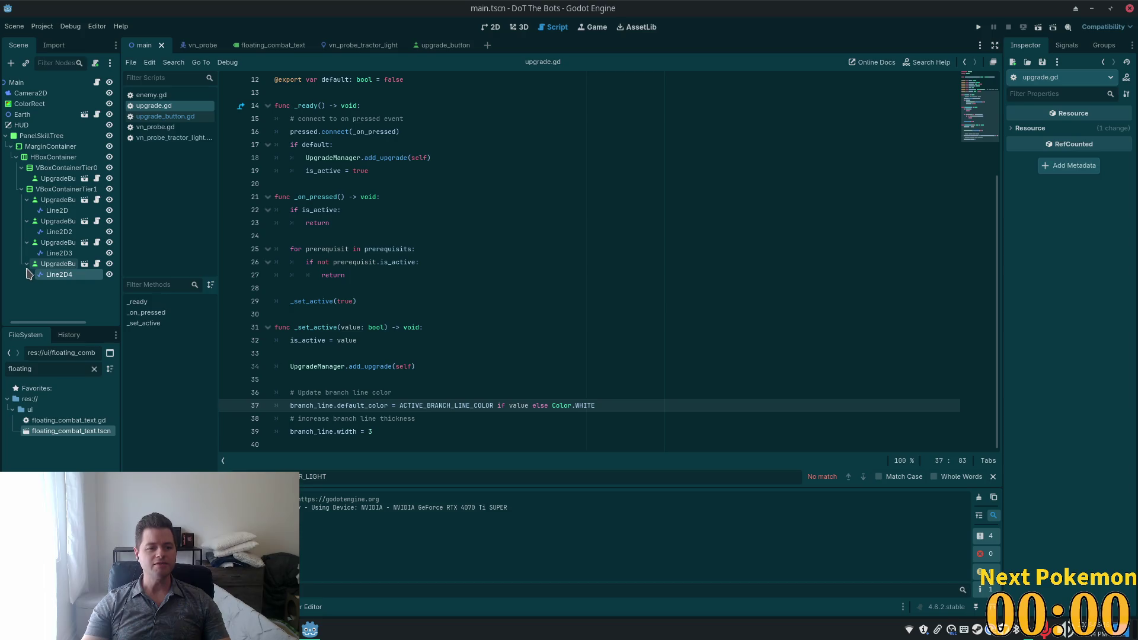
Step: Set the UpgradeButton scene's CanvasItem Ordering Z Index to 5 and save the scene
{"action": "left_click", "coordinate": [57, 201]}
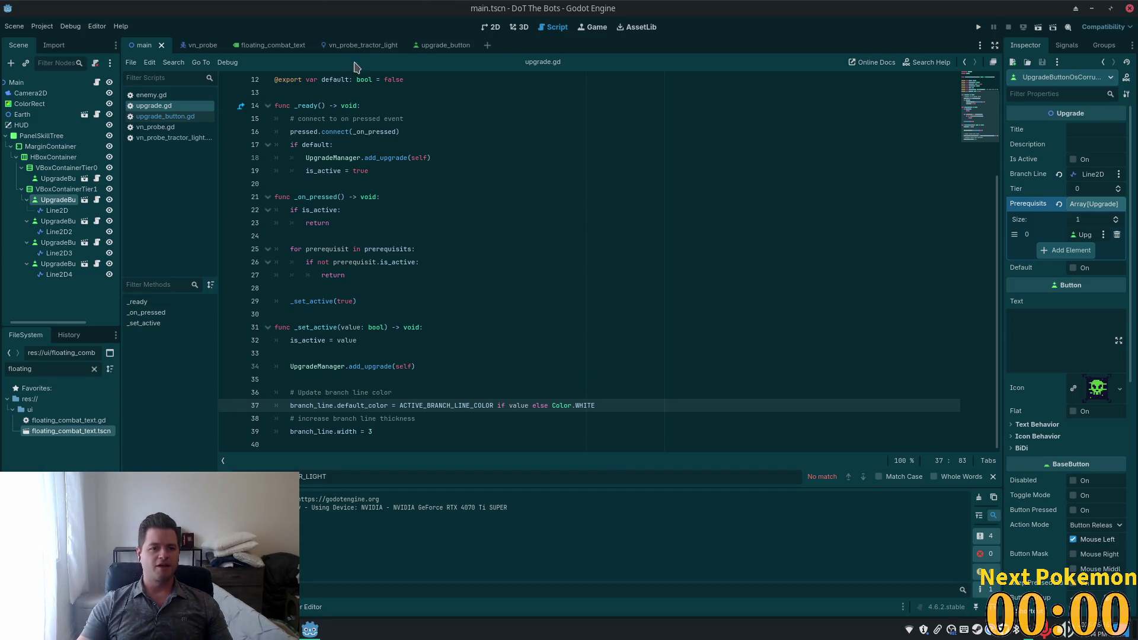
{"action": "left_click", "coordinate": [439, 46]}
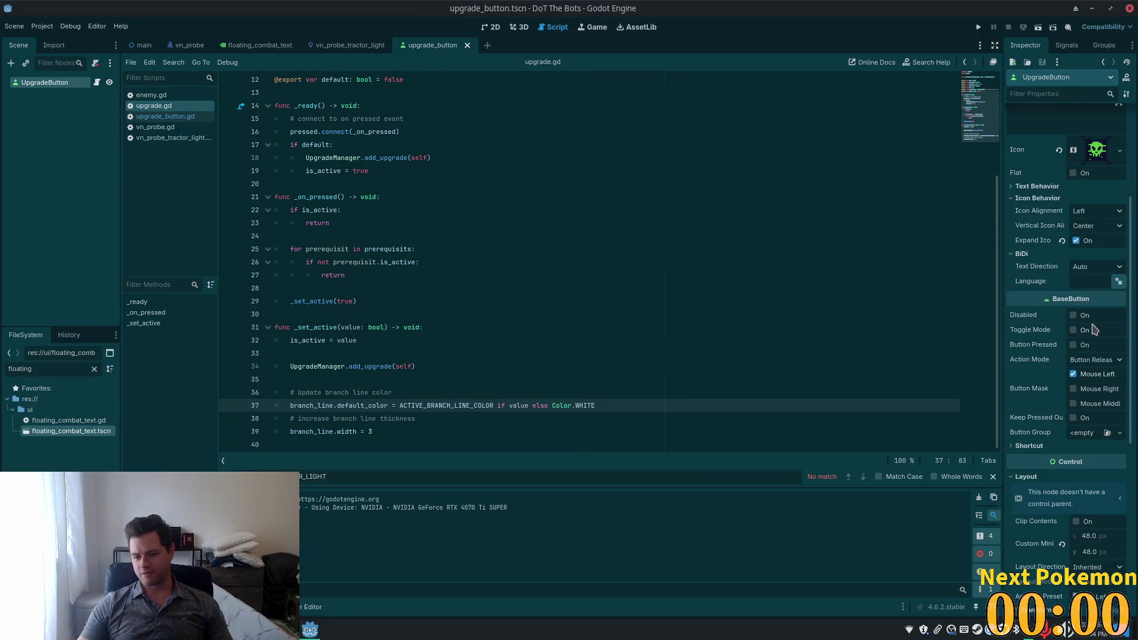
{"action": "scroll", "coordinate": [1094, 330], "scroll_direction": "down", "scroll_amount": 6}
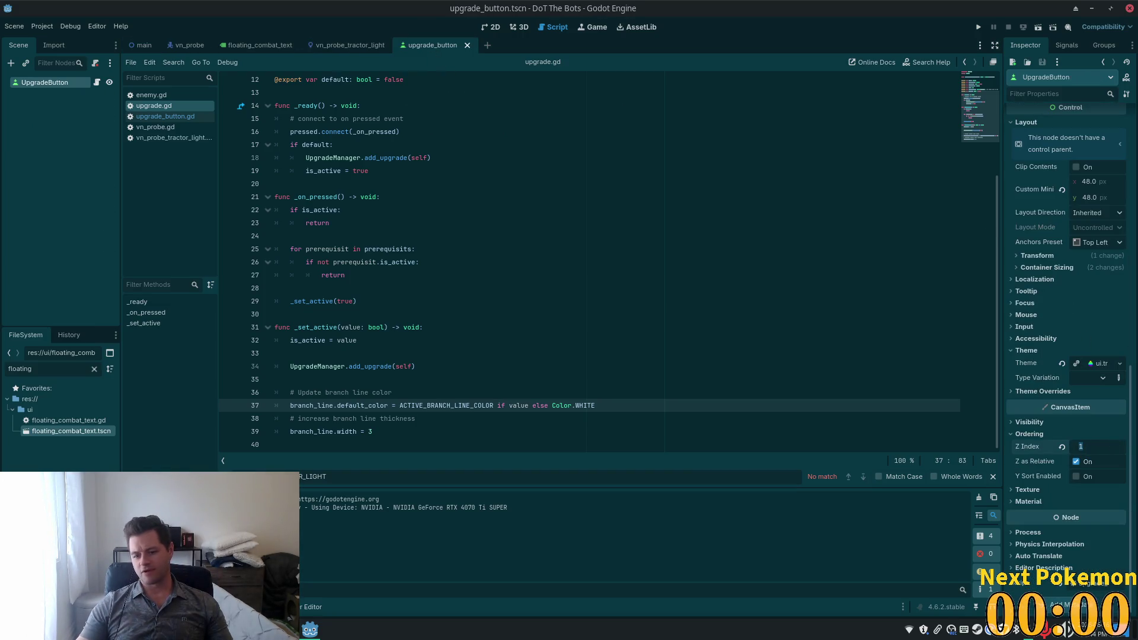
{"action": "type", "text": "5"}
{"action": "key", "text": "Tab"}
{"action": "key", "text": "ctrl+s"}
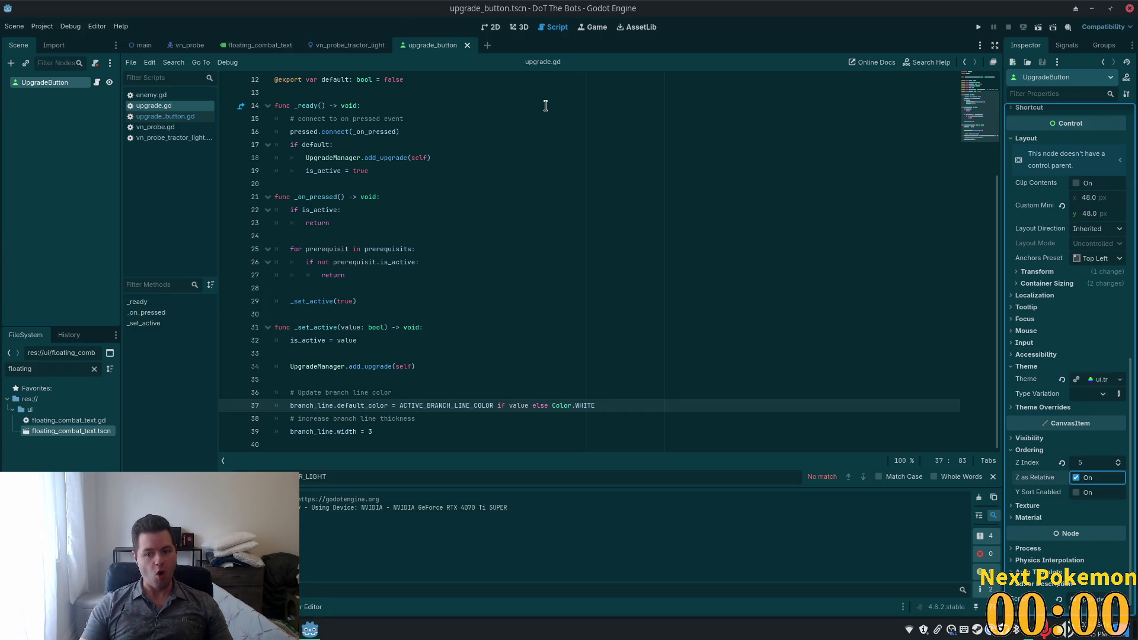
{"action": "left_click", "coordinate": [1080, 463]}
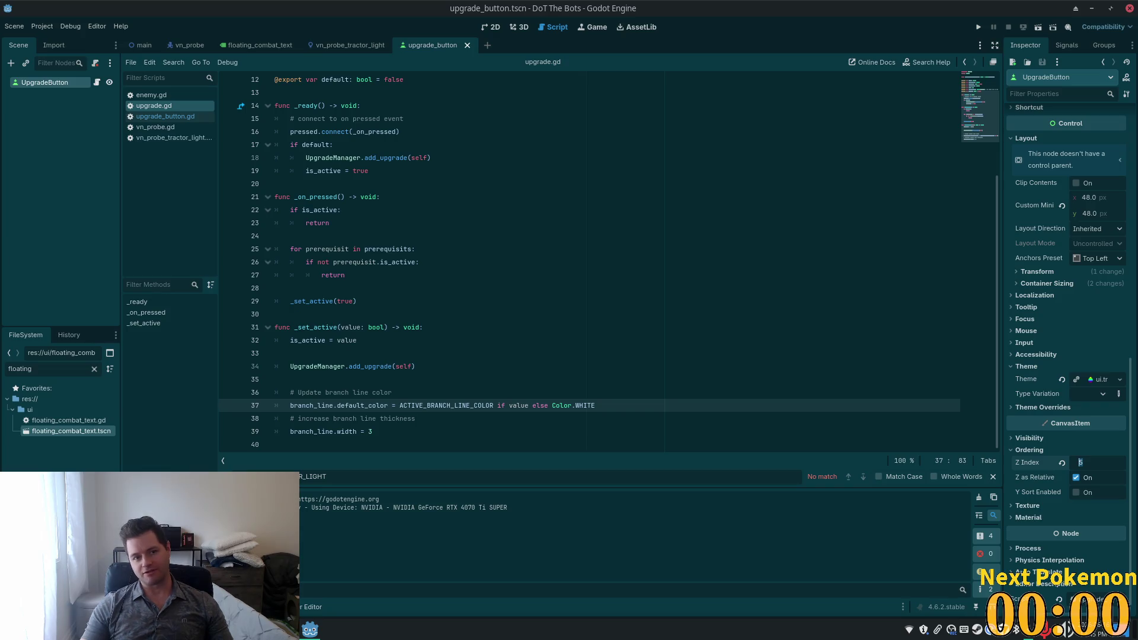
{"action": "left_click", "coordinate": [491, 28]}
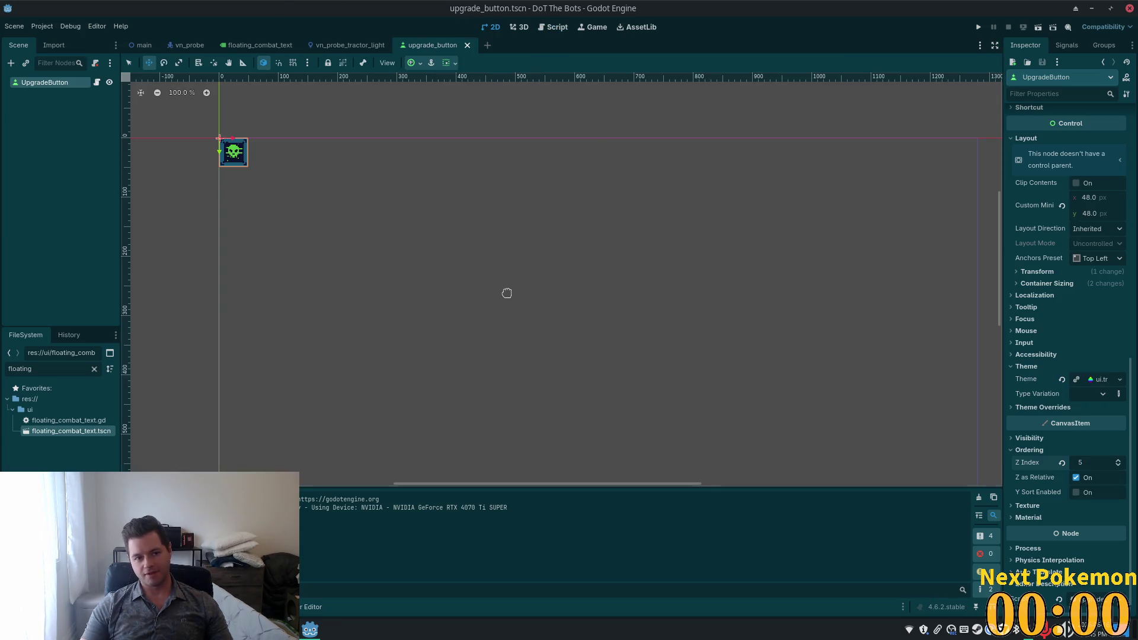
Step: In main.tscn, select all four branch lines, Line2D through Line2D4
{"action": "left_click", "coordinate": [149, 46]}
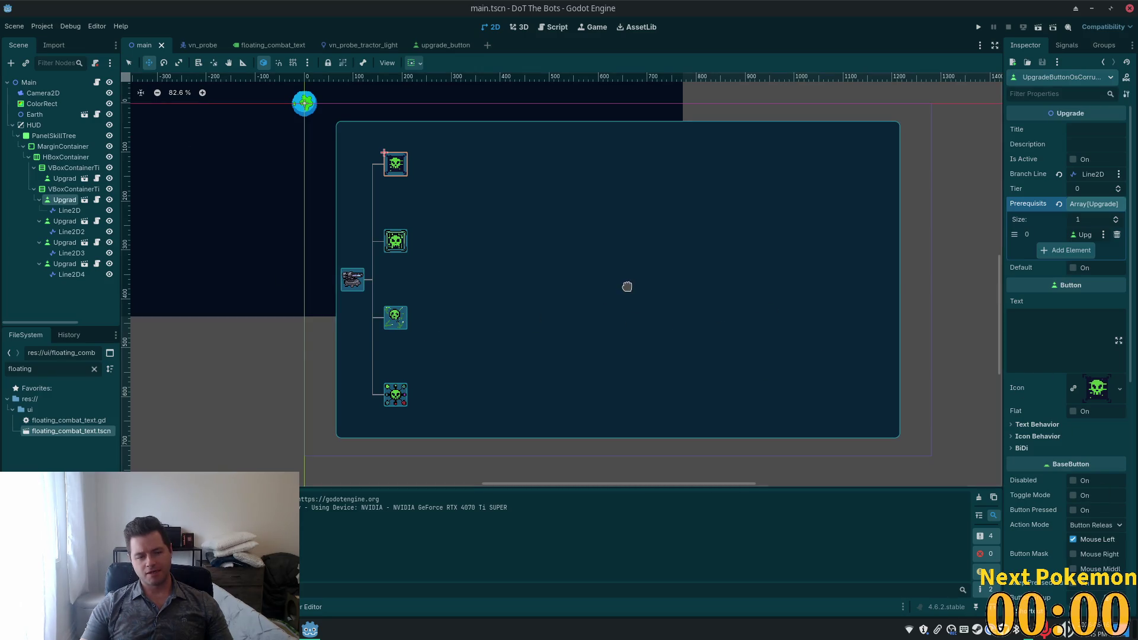
{"action": "left_click", "coordinate": [69, 212]}
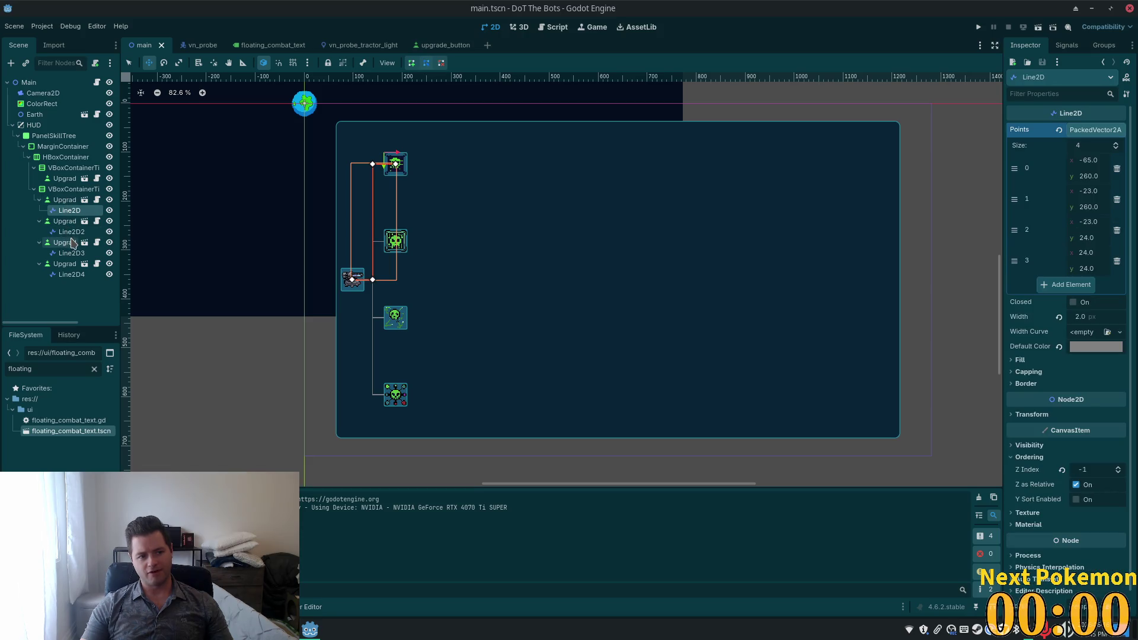
{"action": "left_click", "coordinate": [68, 232], "text": "ctrl"}
{"action": "left_click", "coordinate": [70, 254], "text": "ctrl"}
{"action": "left_click", "coordinate": [69, 276], "text": "ctrl"}
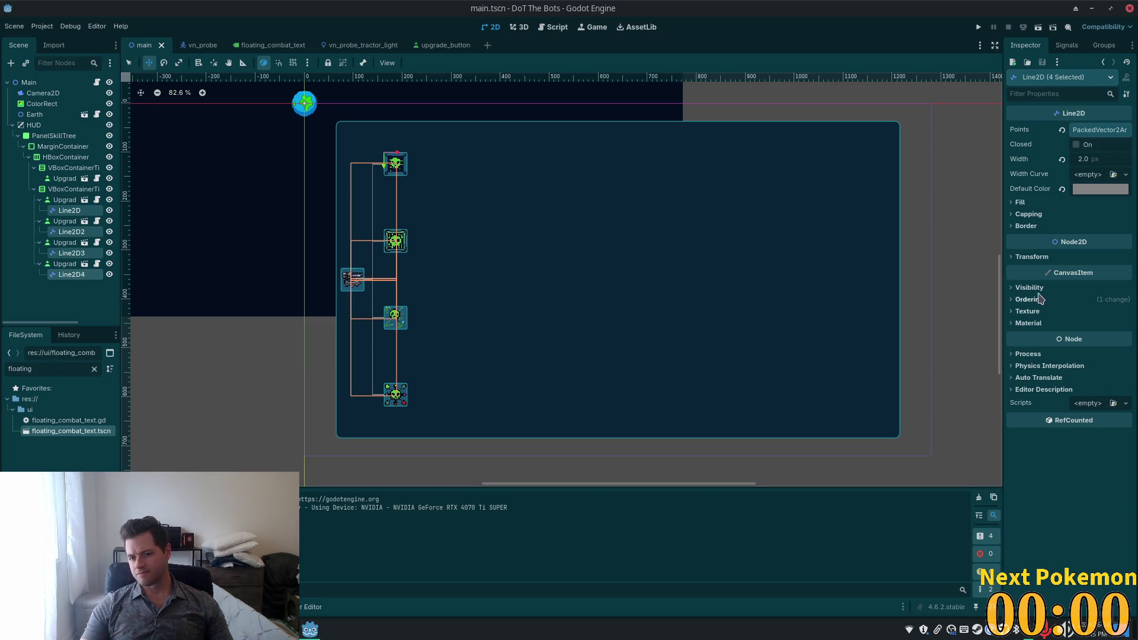
{"action": "left_click", "coordinate": [1021, 300]}
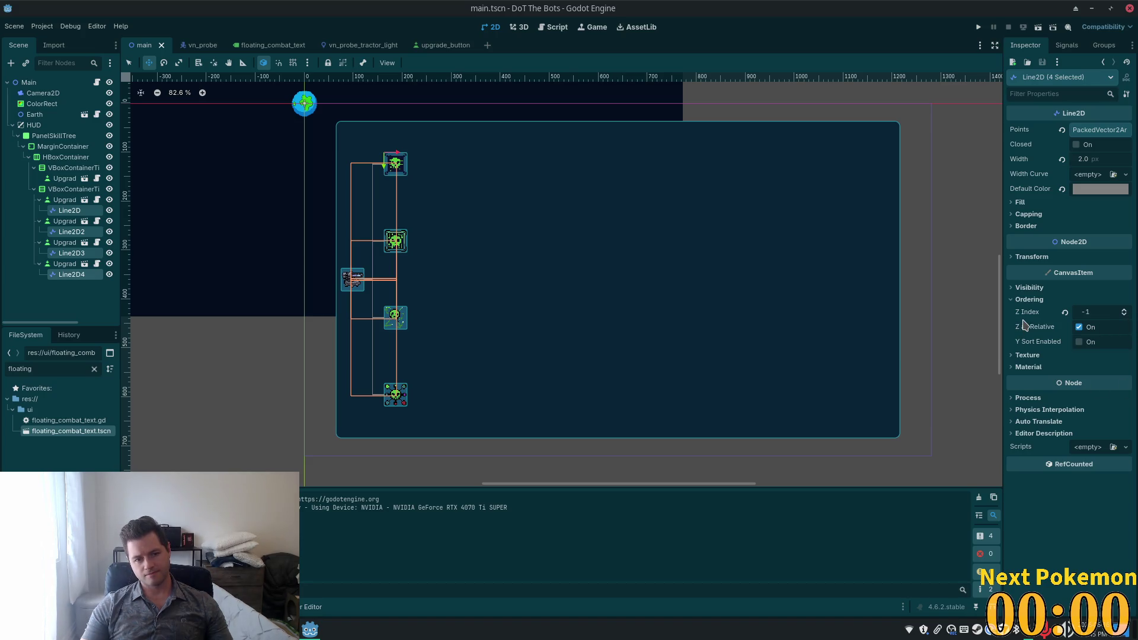
Step: Set the selected lines' Ordering Z Index to -2
{"action": "left_click", "coordinate": [1102, 315]}
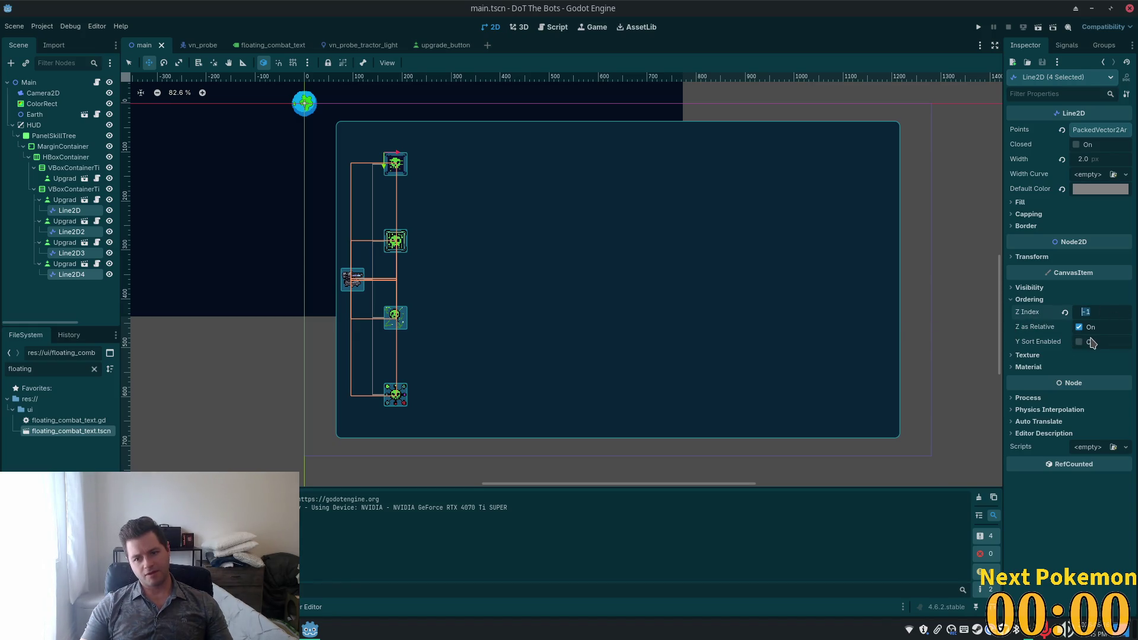
{"action": "type", "text": "3"}
{"action": "left_click", "coordinate": [1100, 312]}
{"action": "type", "text": "0"}
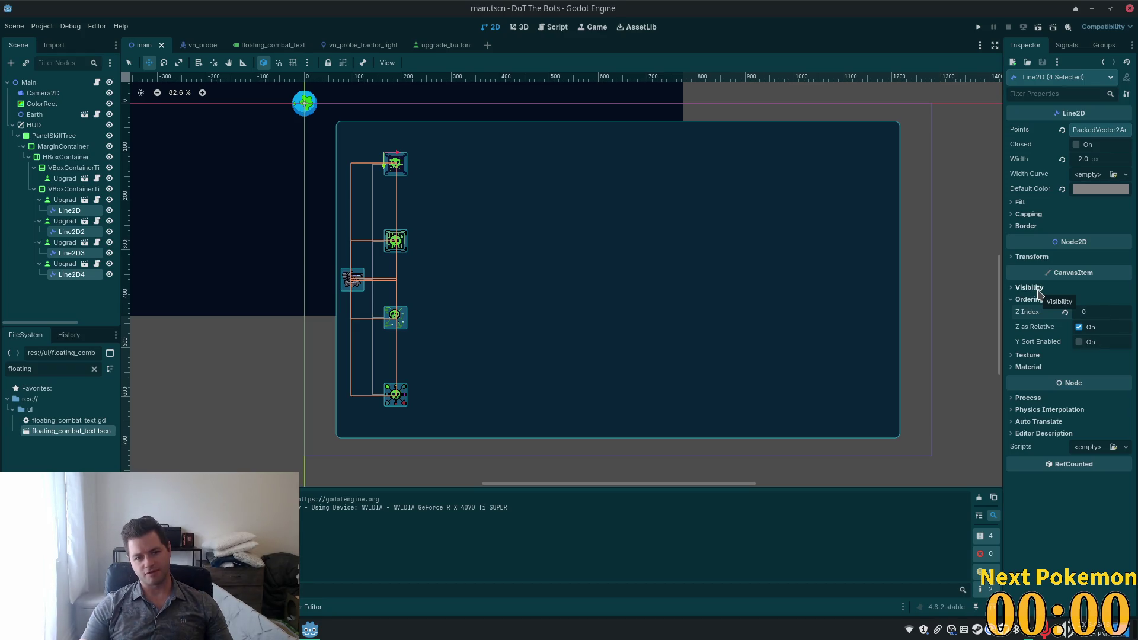
{"action": "left_click", "coordinate": [1093, 316]}
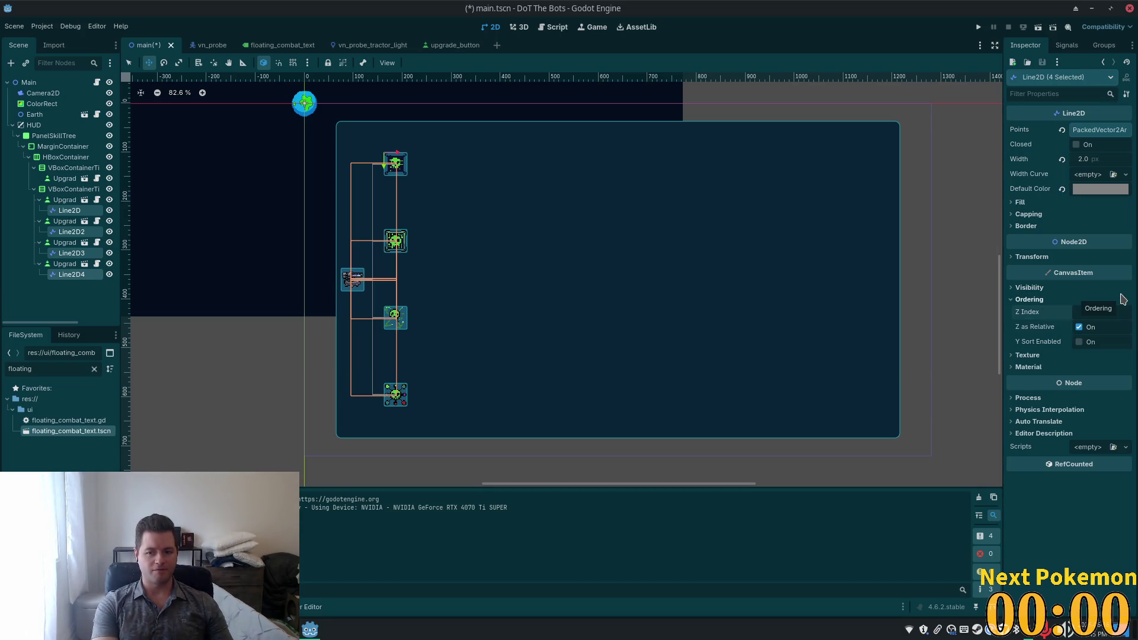
{"action": "type", "text": "-2"}
{"action": "key", "text": "Return"}
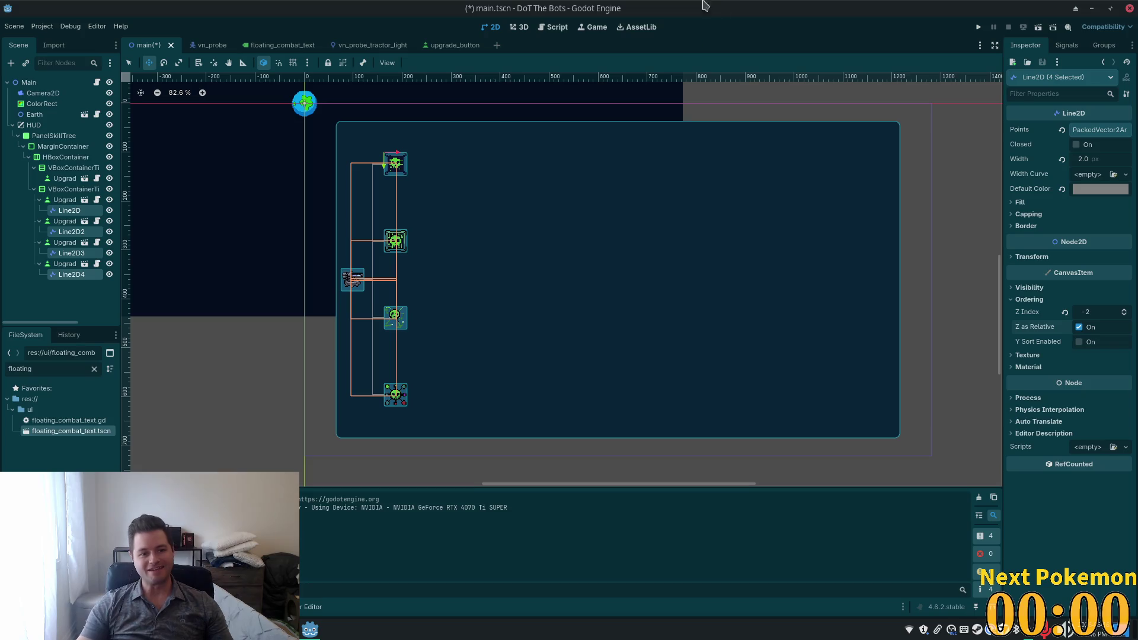
{"action": "left_click", "coordinate": [73, 190]}
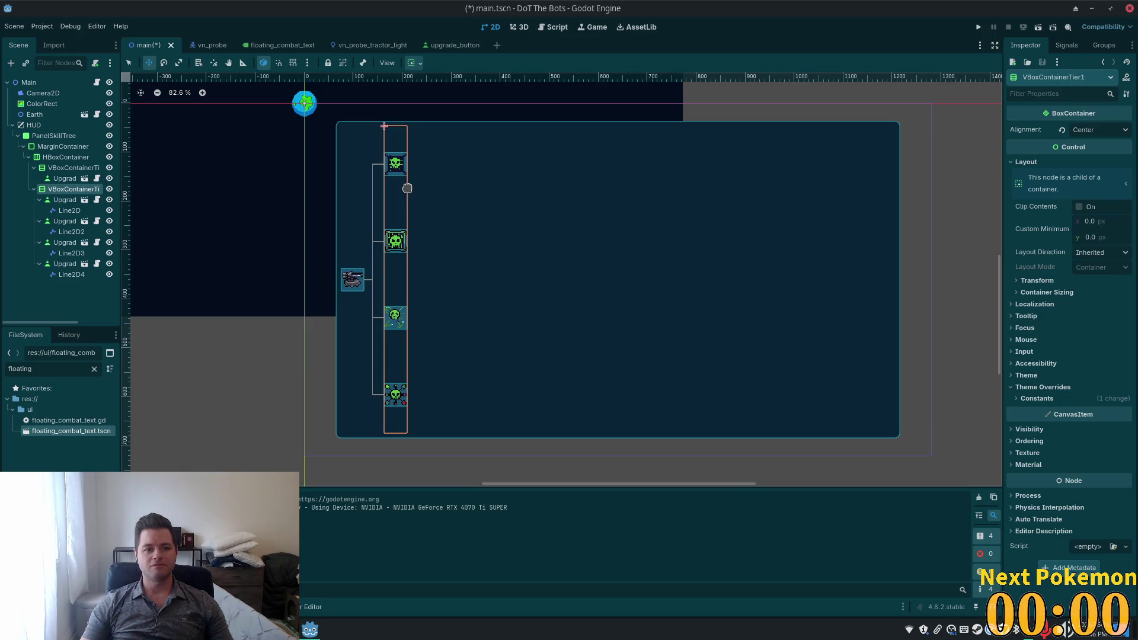
Step: Save main.tscn and go to the width line in _set_active of upgrade.gd in VS Code
{"action": "key", "text": "ctrl+s"}
{"action": "key", "text": "alt+Tab"}
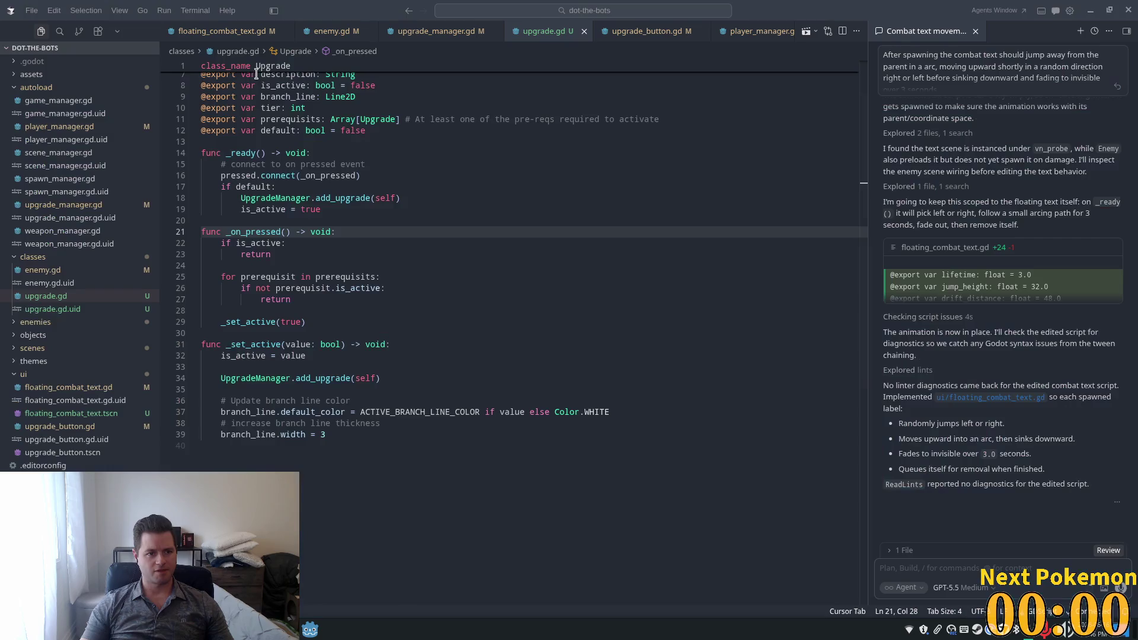
{"action": "left_click", "coordinate": [300, 401]}
{"action": "left_click", "coordinate": [299, 446]}
{"action": "left_click", "coordinate": [327, 423]}
{"action": "left_click", "coordinate": [441, 458]}
{"action": "left_click", "coordinate": [727, 437]}
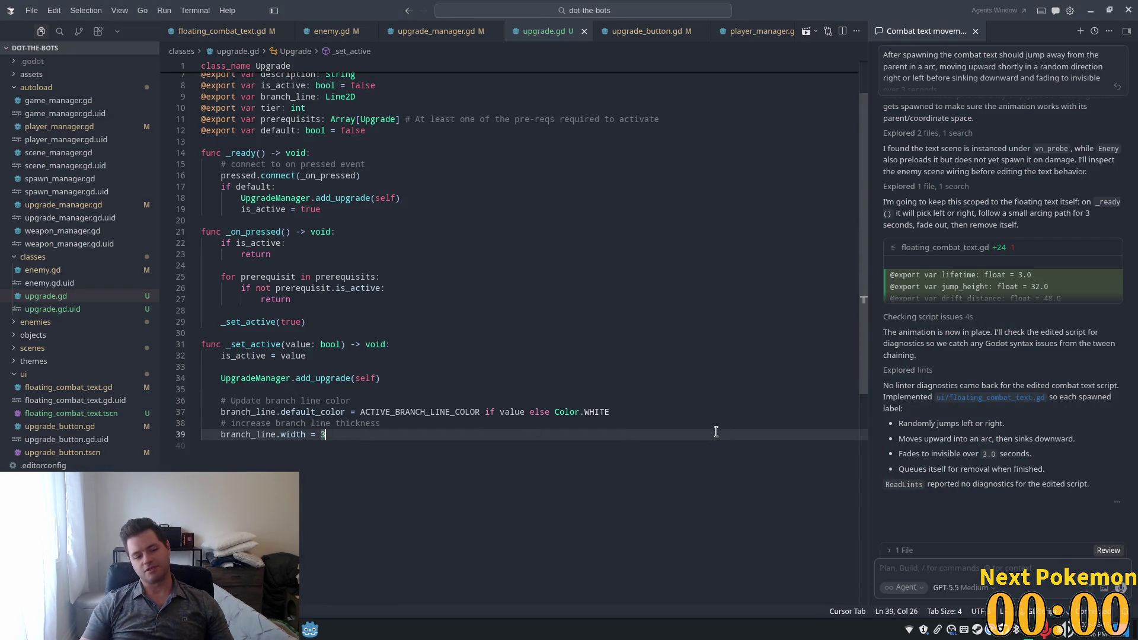
Step: Add 'branch_line.z_index += 1' on a new line after the width setting
{"action": "key", "text": "Return"}
{"action": "type", "text": "branch_l"}
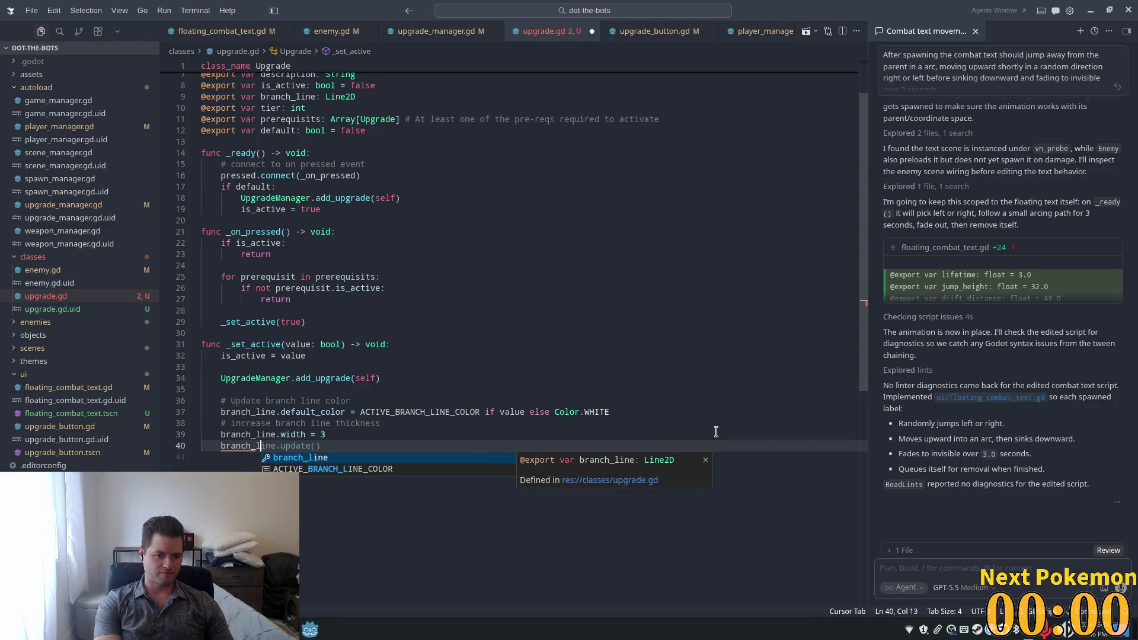
{"action": "key", "text": "Tab"}
{"action": "type", "text": ".z"}
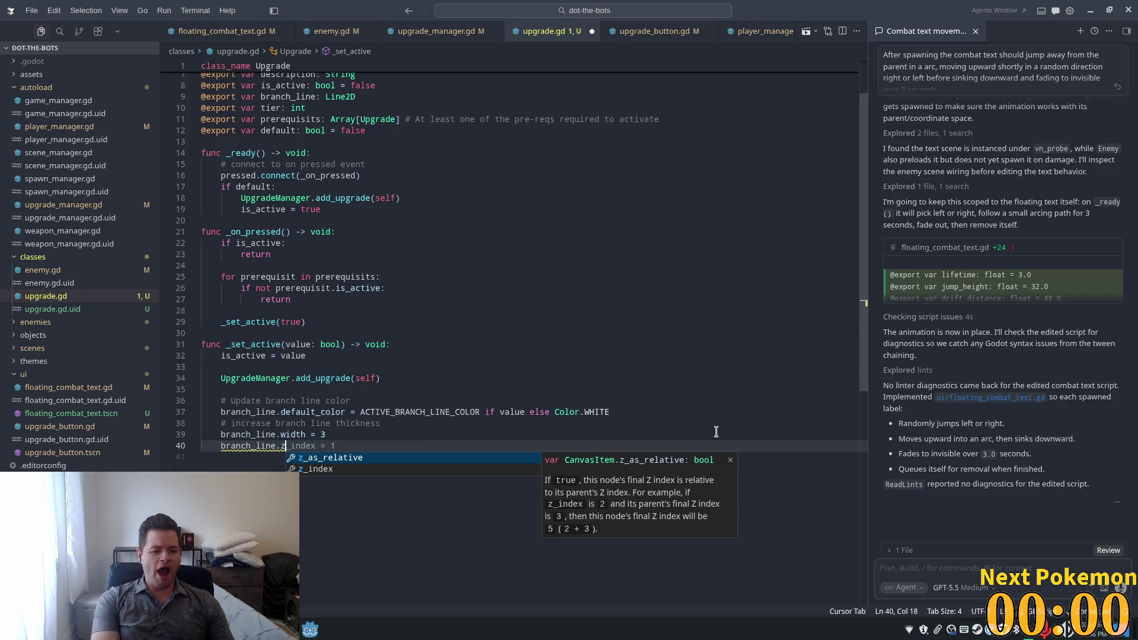
{"action": "key", "text": "Tab"}
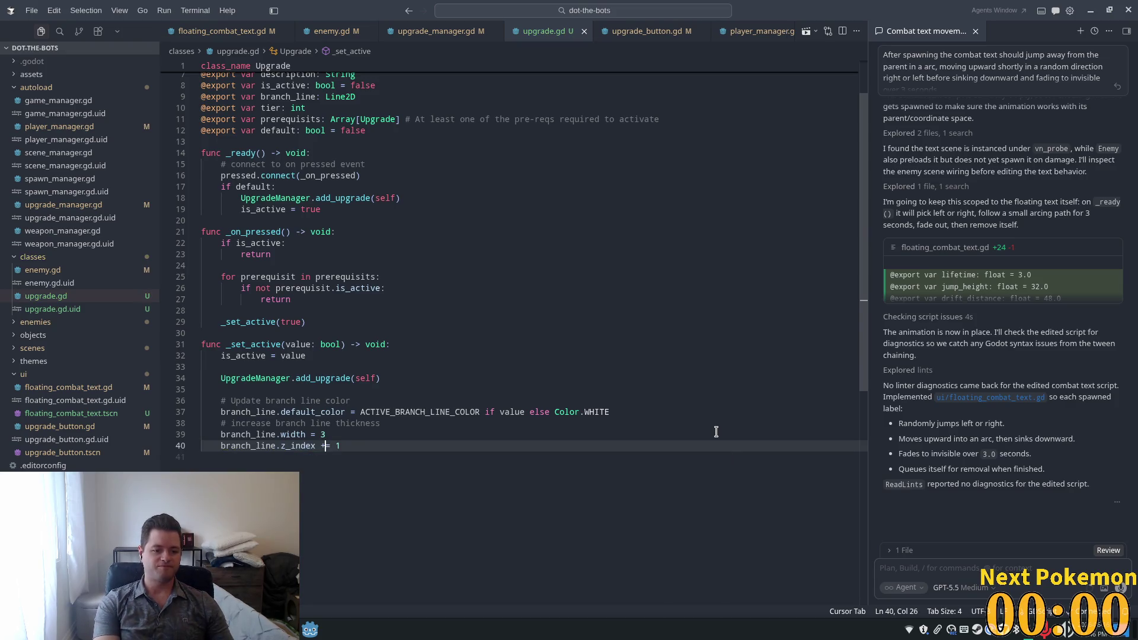
{"action": "left_click", "coordinate": [555, 322]}
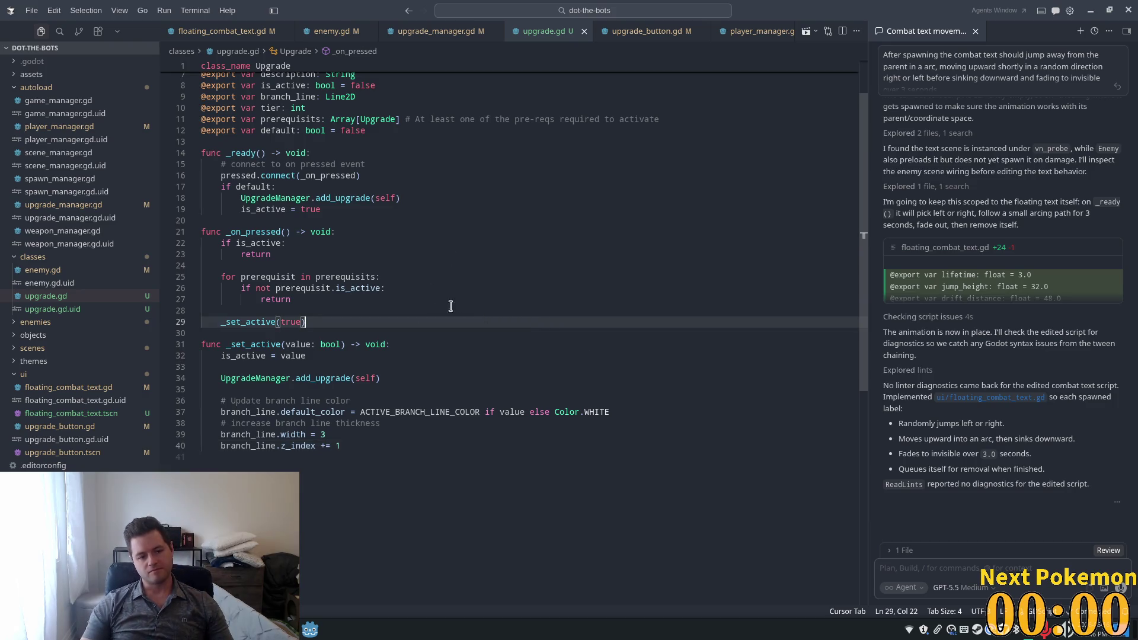
{"action": "left_click", "coordinate": [403, 336]}
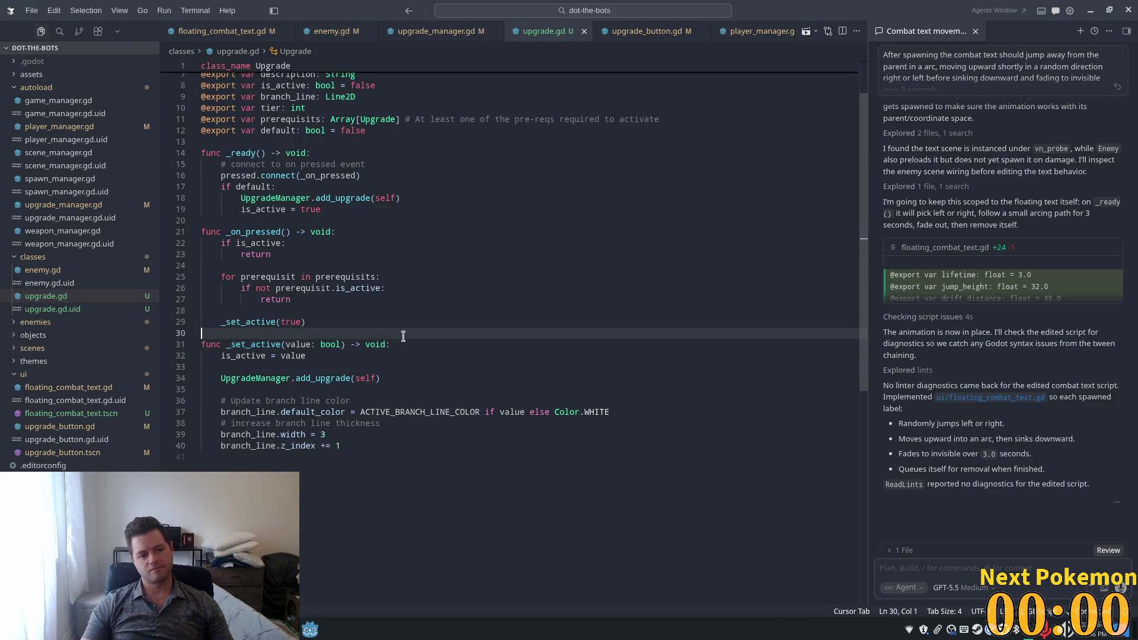
{"action": "key", "text": "alt+Tab"}
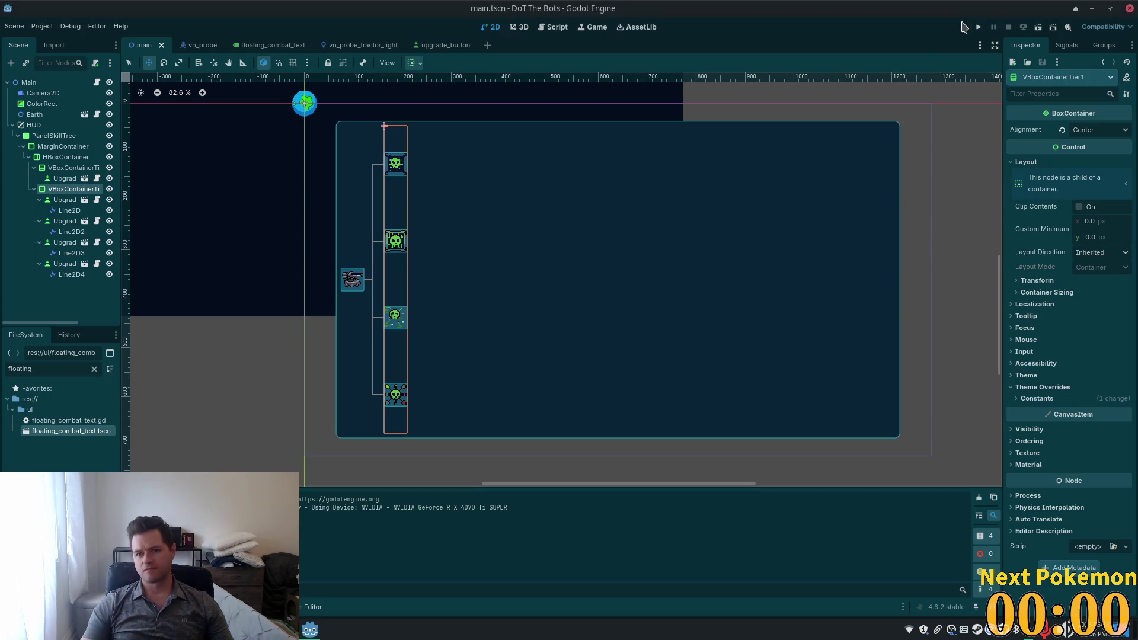
Step: Run the game, unlock the top, bottom and third skull upgrades, then restart it with F5
{"action": "left_click", "coordinate": [979, 28]}
{"action": "left_click", "coordinate": [303, 177]}
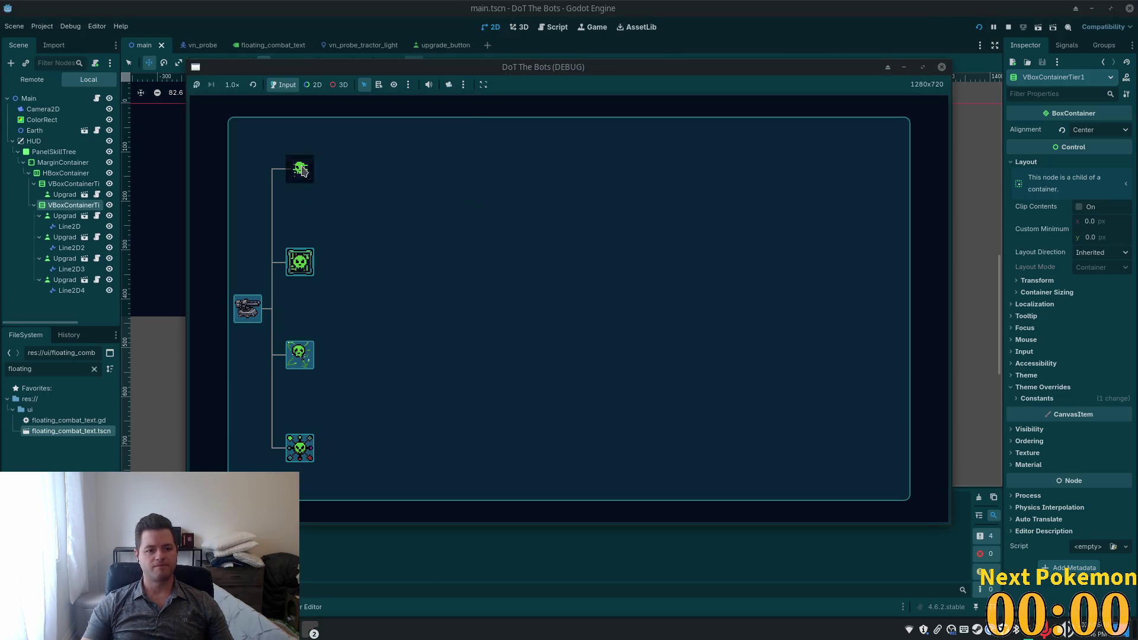
{"action": "left_click", "coordinate": [308, 455]}
{"action": "left_click", "coordinate": [292, 363]}
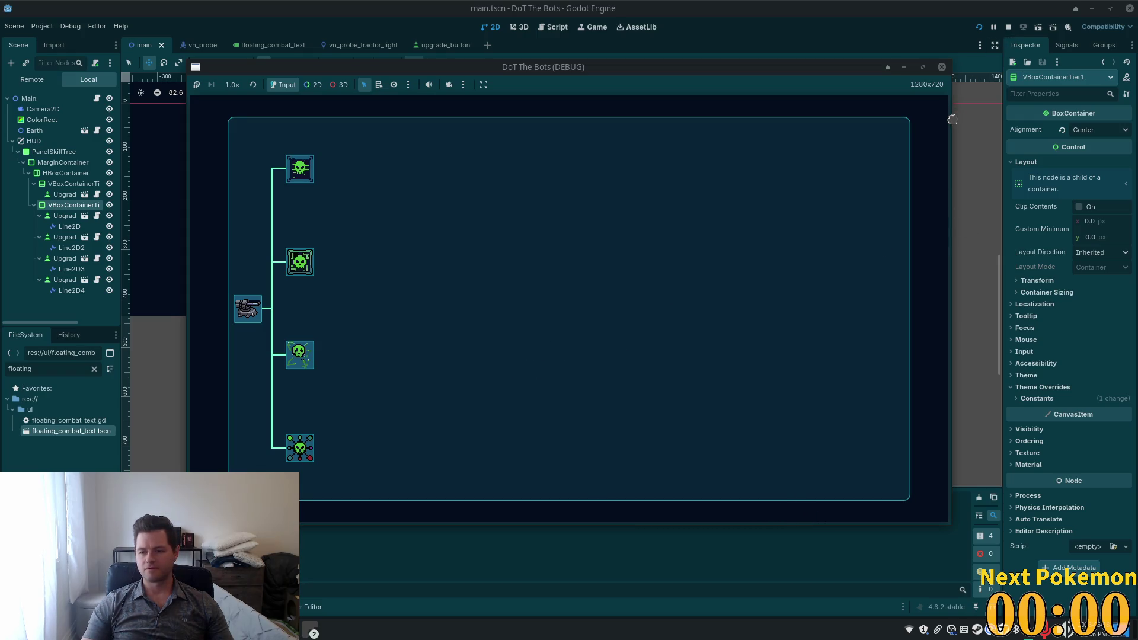
{"action": "key", "text": "F5"}
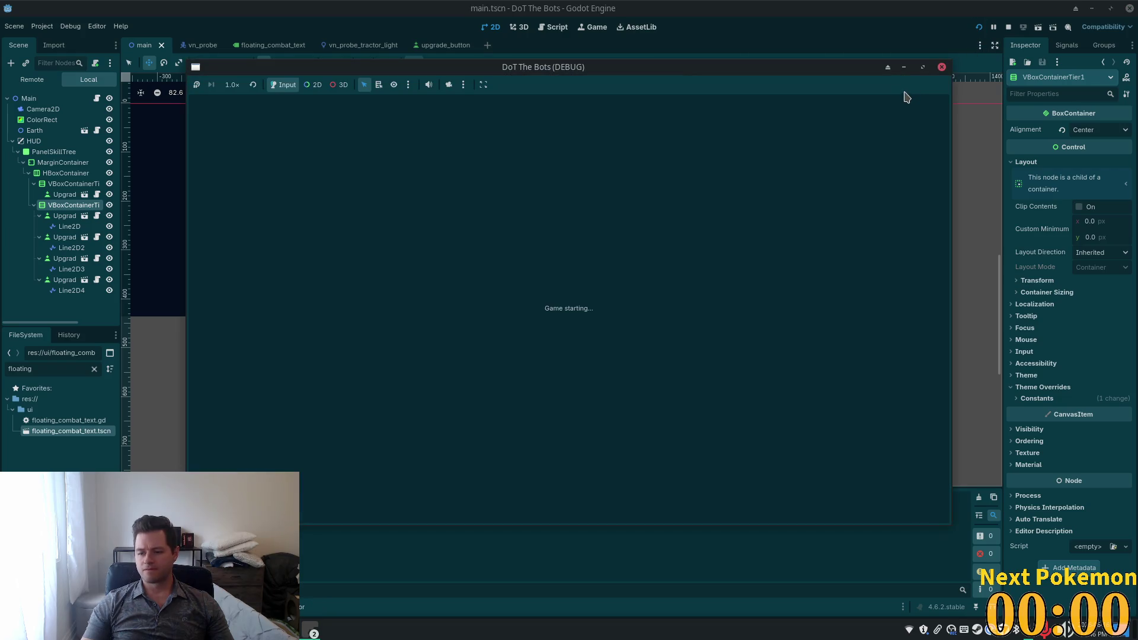